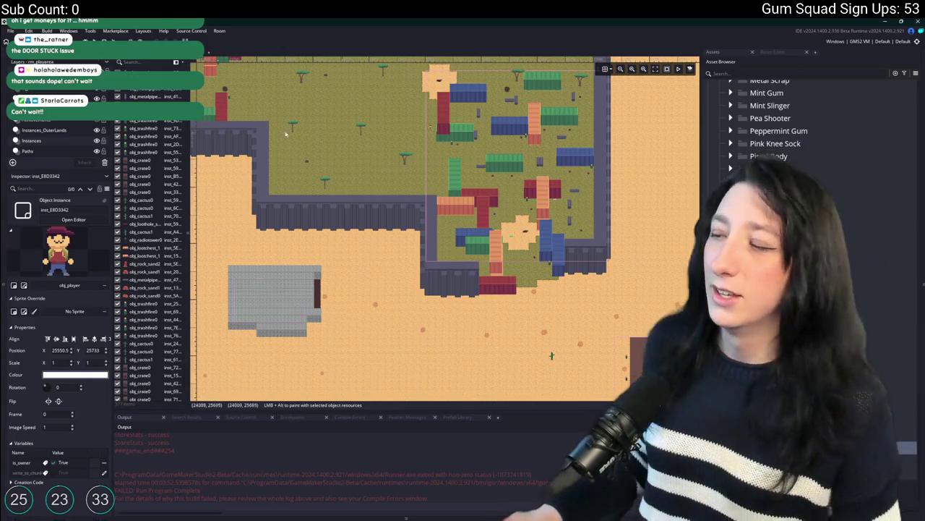
Pan the room map, and expand then collapse the Adhesive Beard and Items asset folders
{"action": "left_click_drag", "start_coordinate": [551, 355], "coordinate": [555, 338]}
{"action": "scroll", "coordinate": [767, 145], "scroll_direction": "up", "scroll_amount": 1}
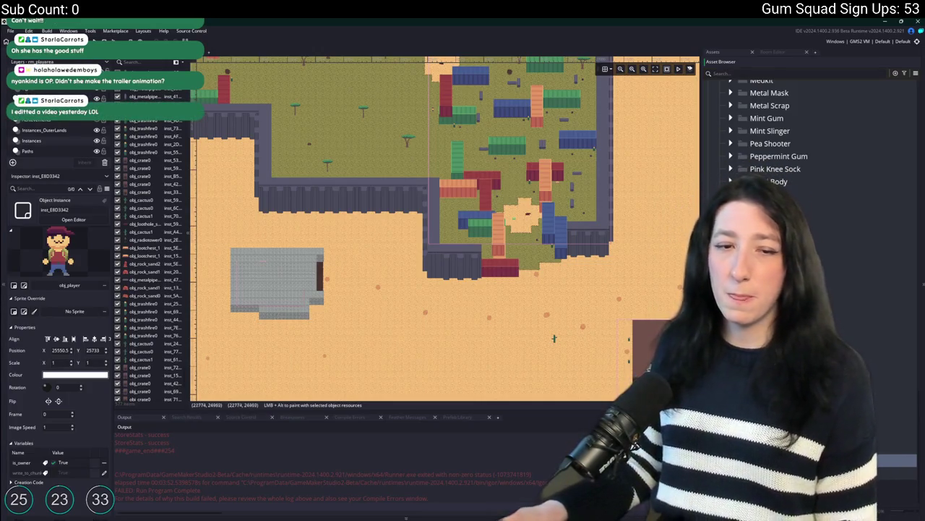
{"action": "left_click_drag", "start_coordinate": [474, 148], "coordinate": [466, 147]}
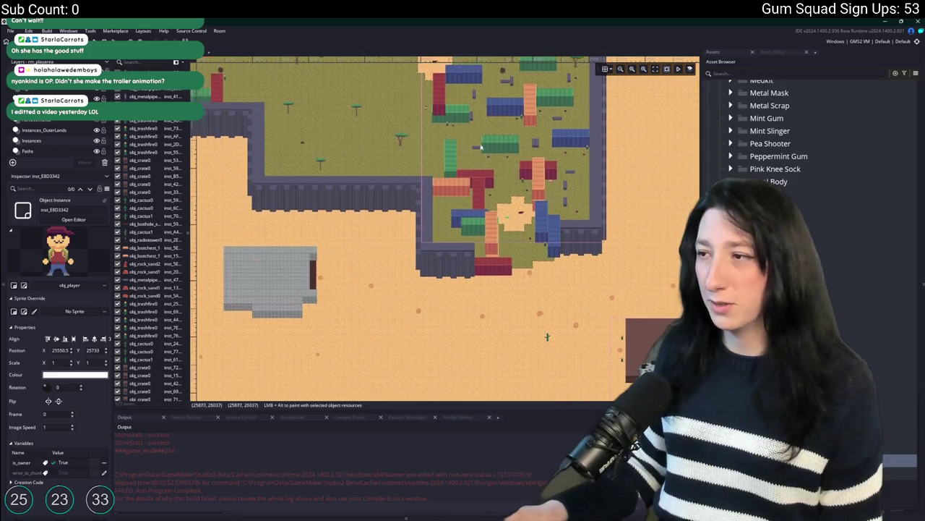
{"action": "scroll", "coordinate": [760, 173], "scroll_direction": "up", "scroll_amount": 20}
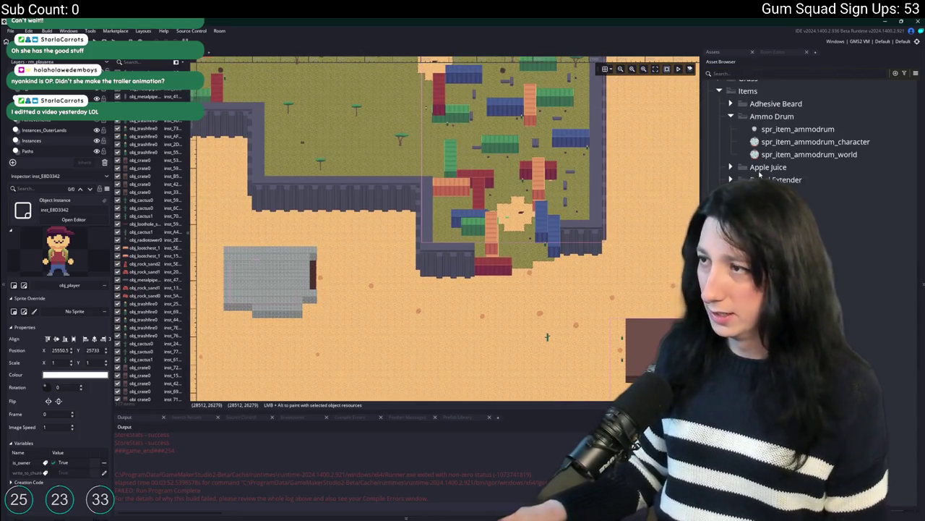
{"action": "left_click", "coordinate": [752, 119]}
{"action": "left_click", "coordinate": [731, 116]}
{"action": "left_click", "coordinate": [731, 104]}
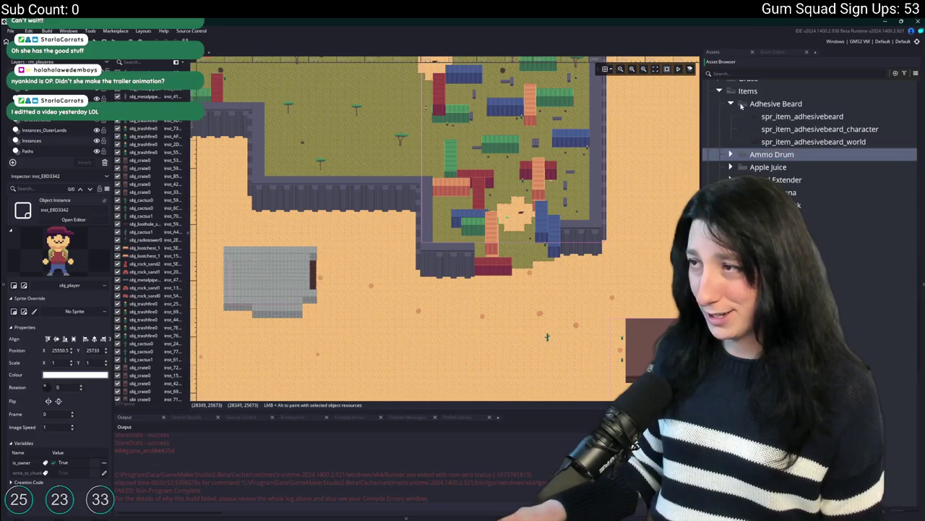
{"action": "left_click", "coordinate": [732, 104]}
{"action": "left_click", "coordinate": [748, 91]}
{"action": "left_click", "coordinate": [719, 91]}
{"action": "left_click_drag", "start_coordinate": [591, 173], "coordinate": [556, 157]}
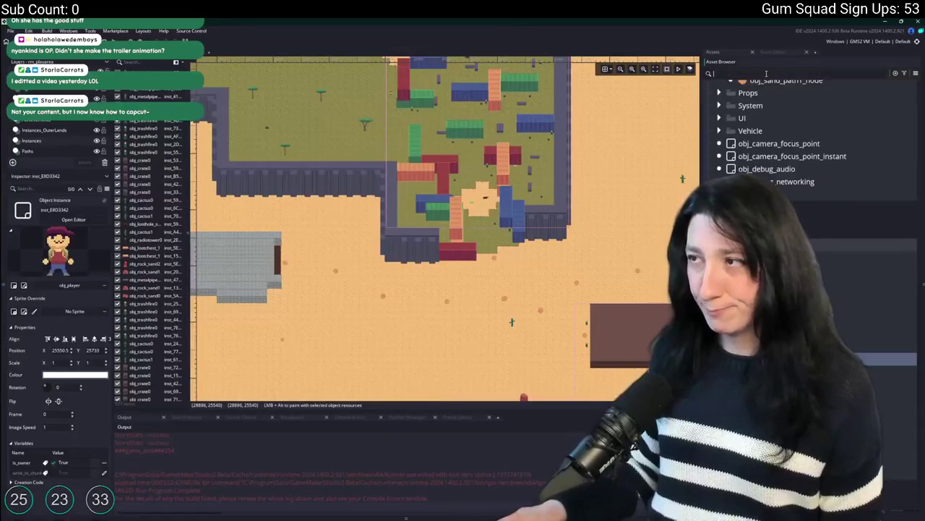
Search the assets for 'glummer' and open the obj_enemy_glummer object
{"action": "left_click", "coordinate": [765, 73]}
{"action": "type", "text": "glummer"}
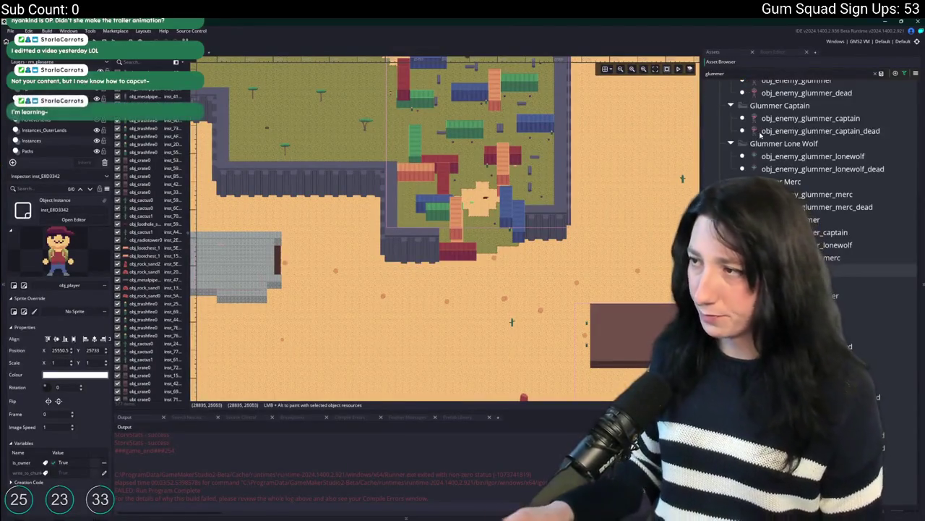
{"action": "double_click", "coordinate": [817, 213]}
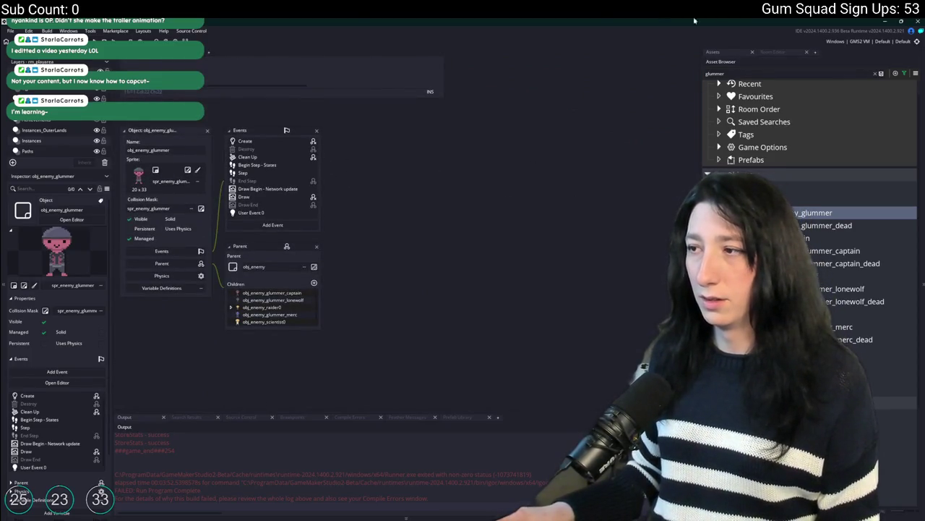
Look through the Create event code, then switch to the Begin Step event code
{"action": "left_click", "coordinate": [257, 144]}
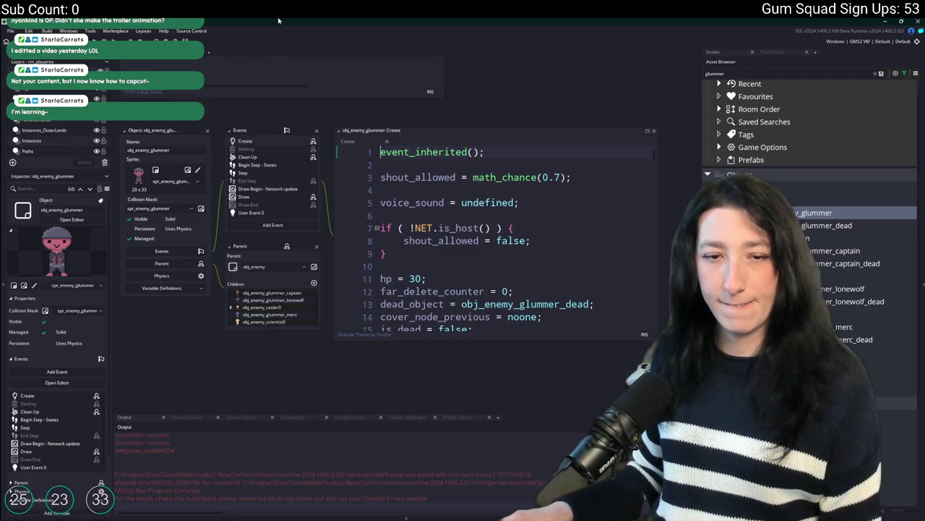
{"action": "left_click", "coordinate": [394, 253]}
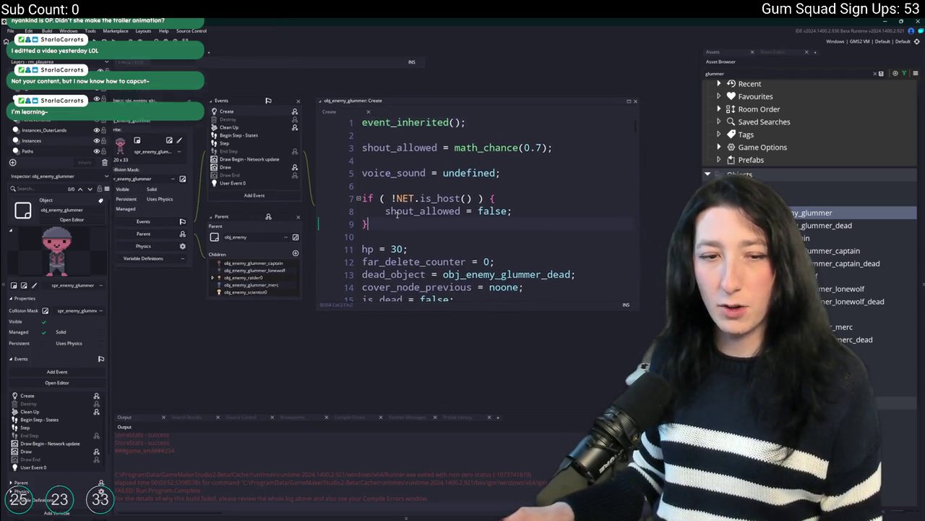
{"action": "left_click", "coordinate": [434, 212]}
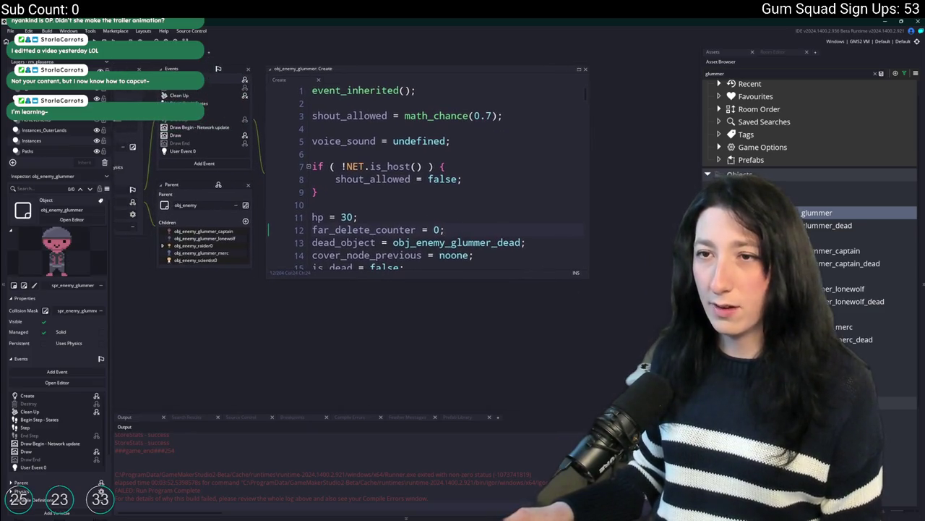
{"action": "left_click", "coordinate": [184, 104]}
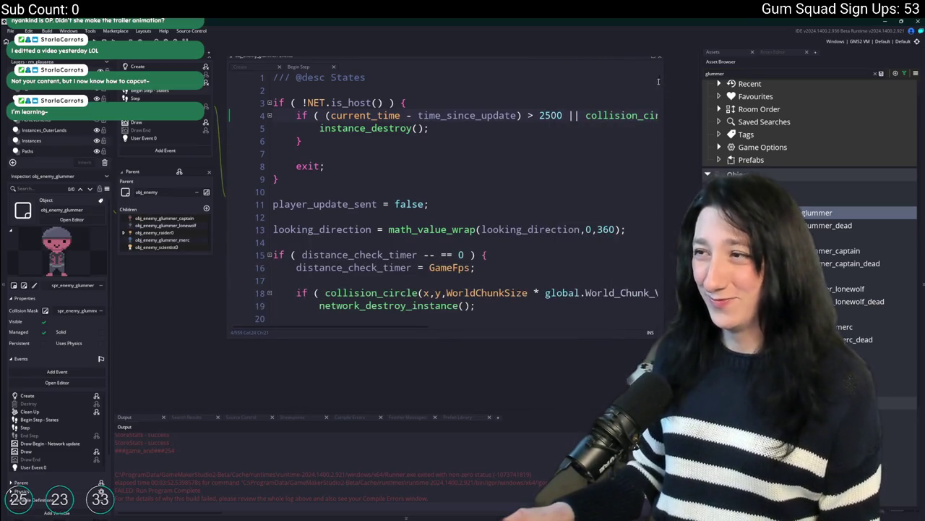
{"action": "scroll", "coordinate": [654, 94], "scroll_direction": "down", "scroll_amount": 15}
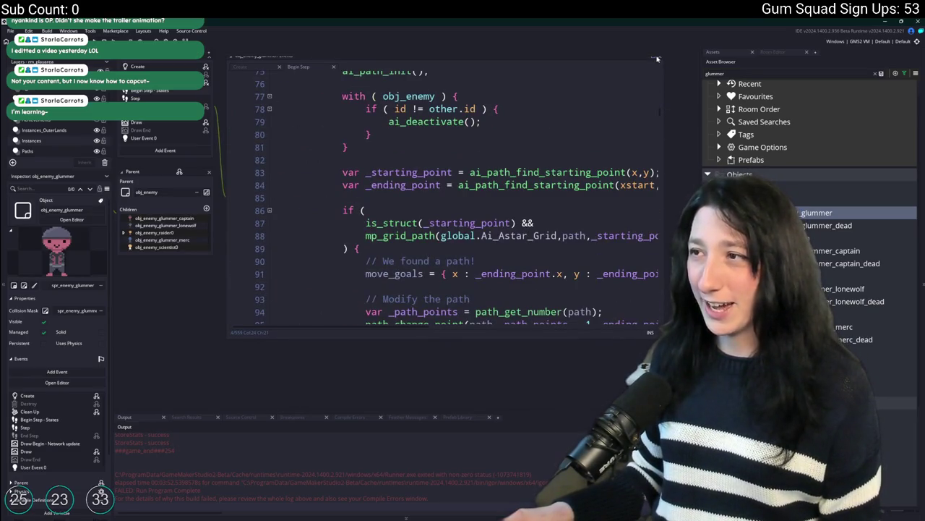
{"action": "scroll", "coordinate": [462, 203], "scroll_direction": "down", "scroll_amount": 5}
{"action": "scroll", "coordinate": [420, 186], "scroll_direction": "up", "scroll_amount": 8}
{"action": "scroll", "coordinate": [419, 186], "scroll_direction": "down", "scroll_amount": 20}
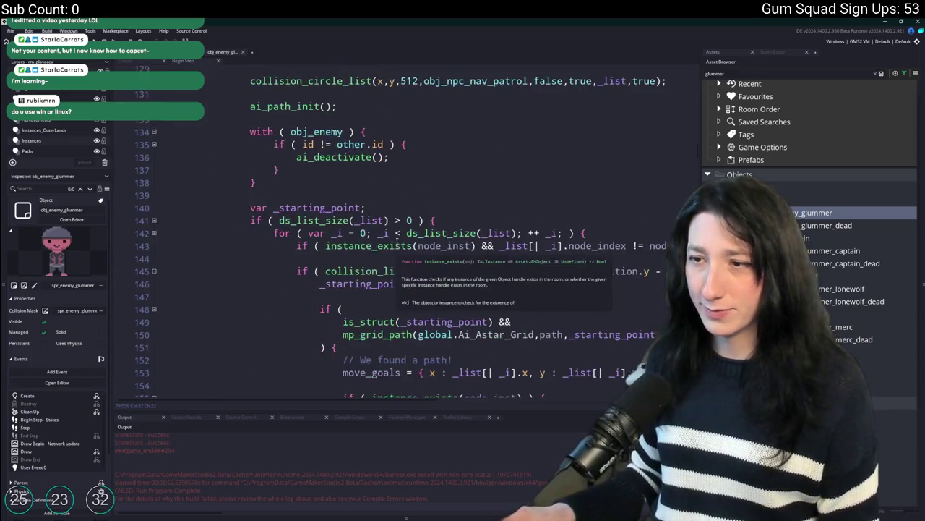
{"action": "scroll", "coordinate": [397, 243], "scroll_direction": "down", "scroll_amount": 3}
{"action": "left_click", "coordinate": [616, 233]}
{"action": "key", "text": "End"}
{"action": "key", "text": "Home"}
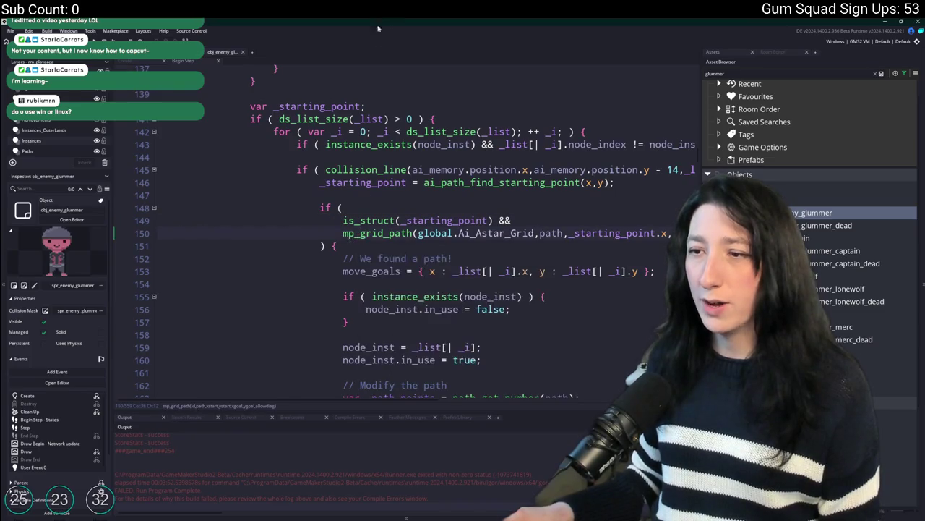
{"action": "left_click", "coordinate": [501, 233]}
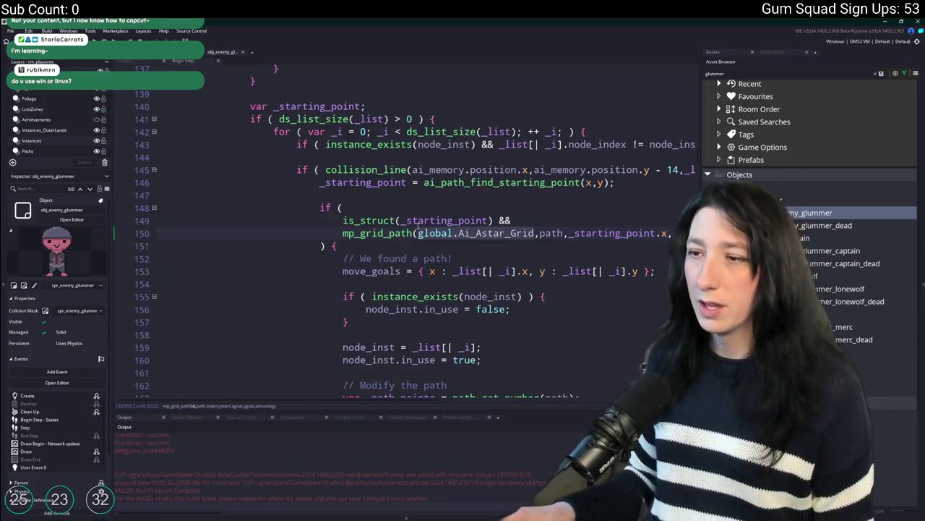
{"action": "key", "text": "Up"}
{"action": "key", "text": "Up"}
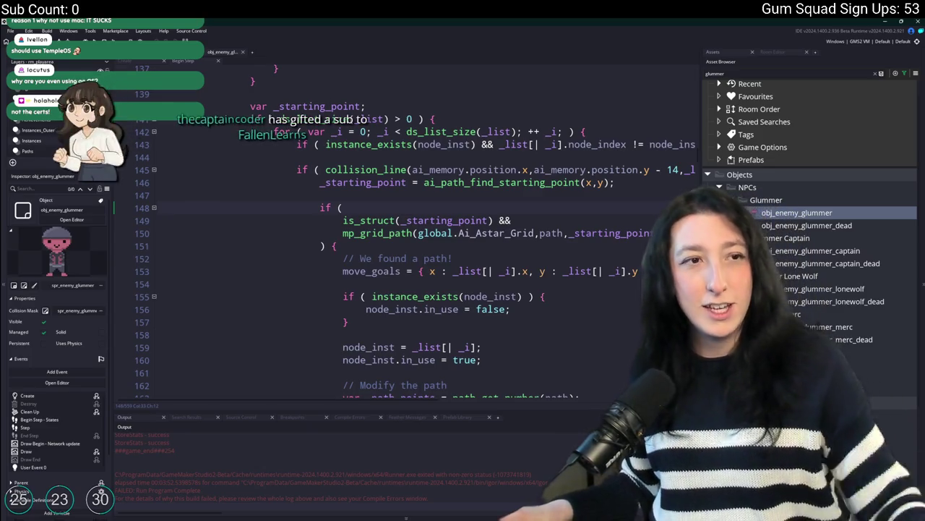
{"action": "type", "text": "5"}
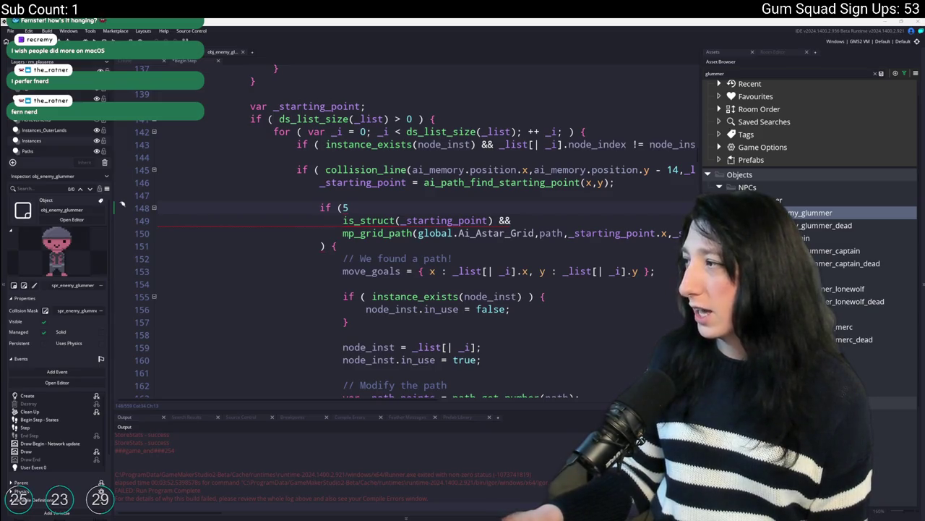
{"action": "key", "text": "alt+Tab"}
{"action": "scroll", "coordinate": [178, 244], "scroll_direction": "down", "scroll_amount": 10}
Scroll the sales page and highlight the Mac and Linux revenue and Linux unit figures
{"action": "scroll", "coordinate": [207, 265], "scroll_direction": "up", "scroll_amount": 1}
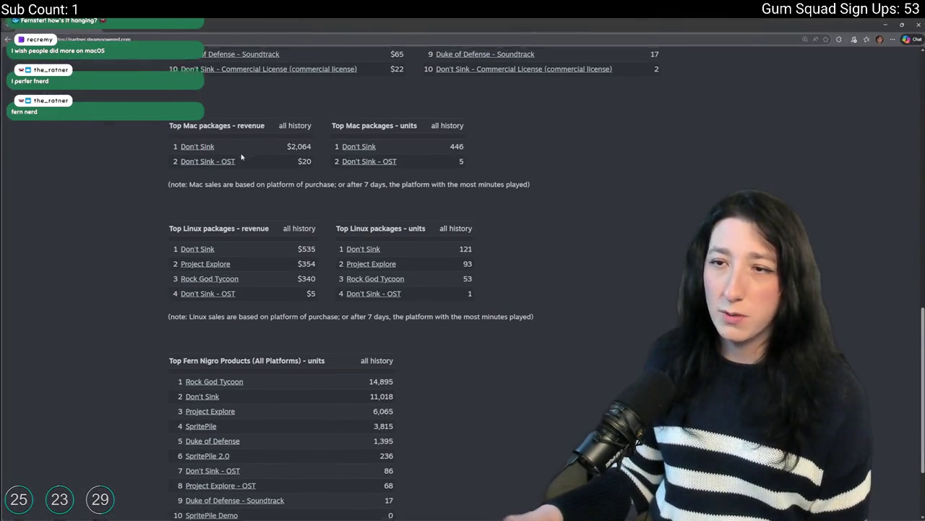
{"action": "scroll", "coordinate": [241, 156], "scroll_direction": "down", "scroll_amount": 1}
{"action": "mouse_move", "coordinate": [259, 204]}
{"action": "left_mouse_down"}
{"action": "mouse_move", "coordinate": [181, 197]}
{"action": "mouse_move", "coordinate": [174, 91]}
{"action": "left_mouse_up"}
{"action": "left_click", "coordinate": [493, 228]}
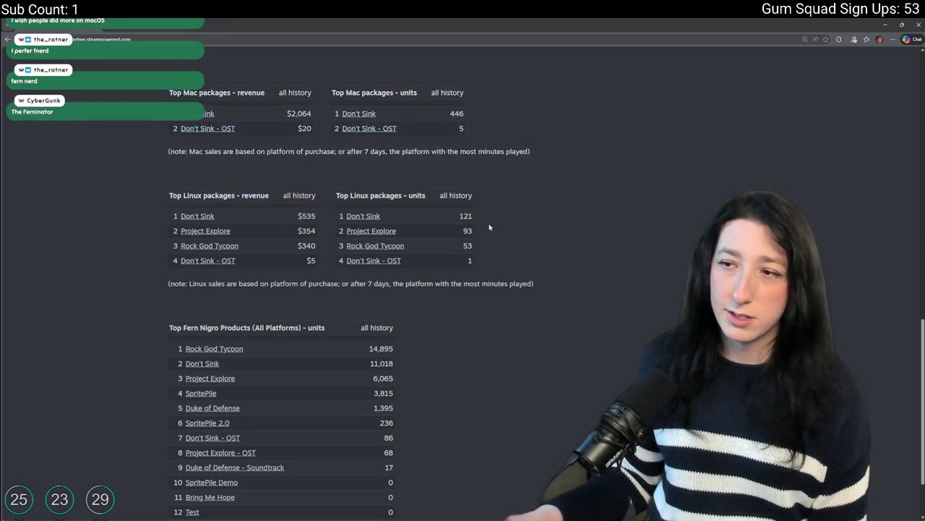
{"action": "left_click_drag", "start_coordinate": [478, 252], "coordinate": [460, 215]}
{"action": "left_click", "coordinate": [499, 244]}
{"action": "key", "text": "super"}
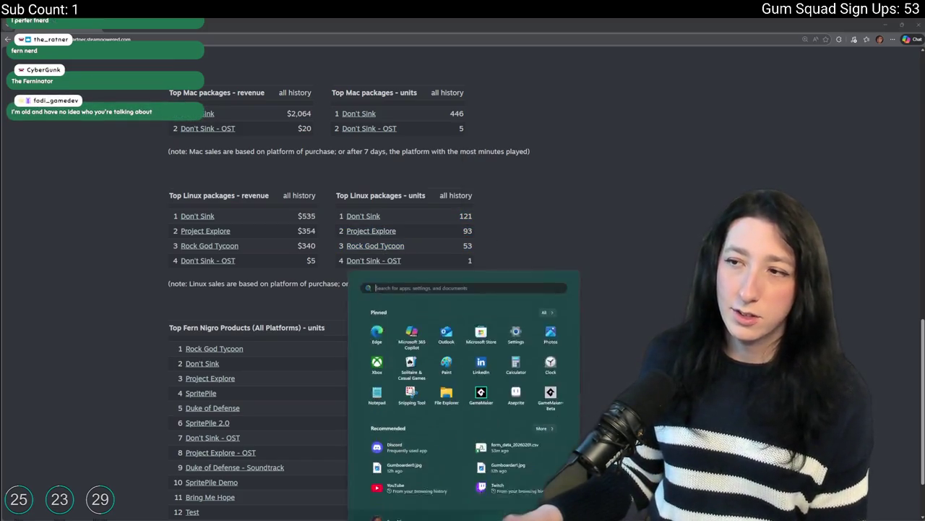
Launch Calculator with the calculator search and place it beside the Steam sales tables
{"action": "type", "text": "calculator"}
{"action": "key", "text": "Return"}
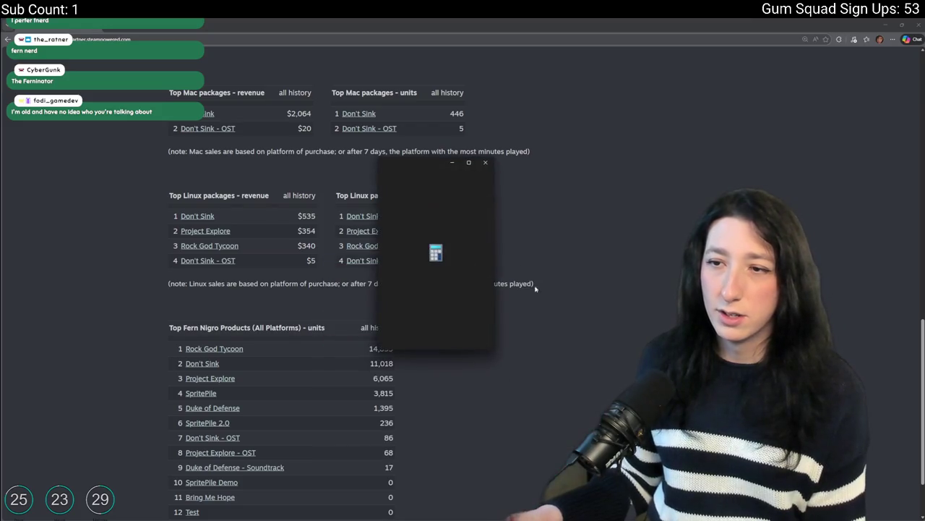
{"action": "left_click_drag", "start_coordinate": [448, 163], "coordinate": [622, 127]}
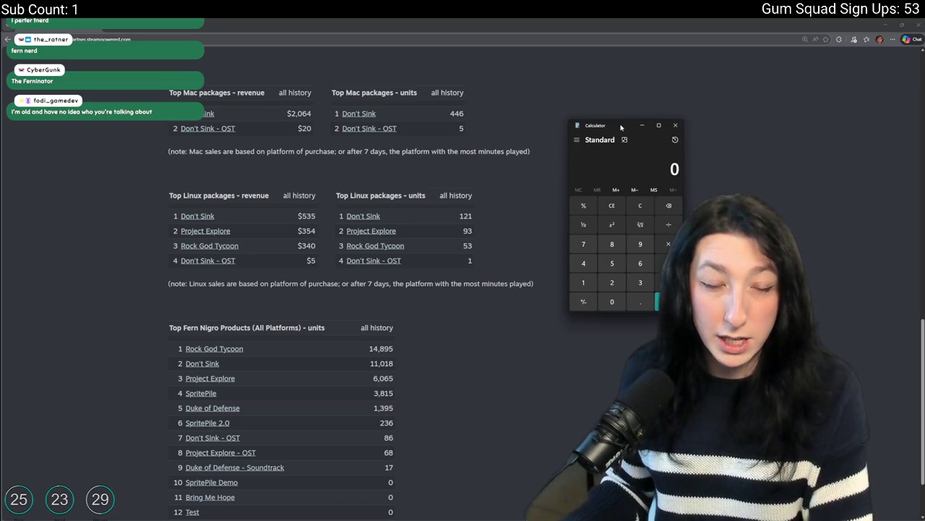
Total the Linux unit counts 93 + 53 + 121 to 267 and copy the result
{"action": "type", "text": "936"}
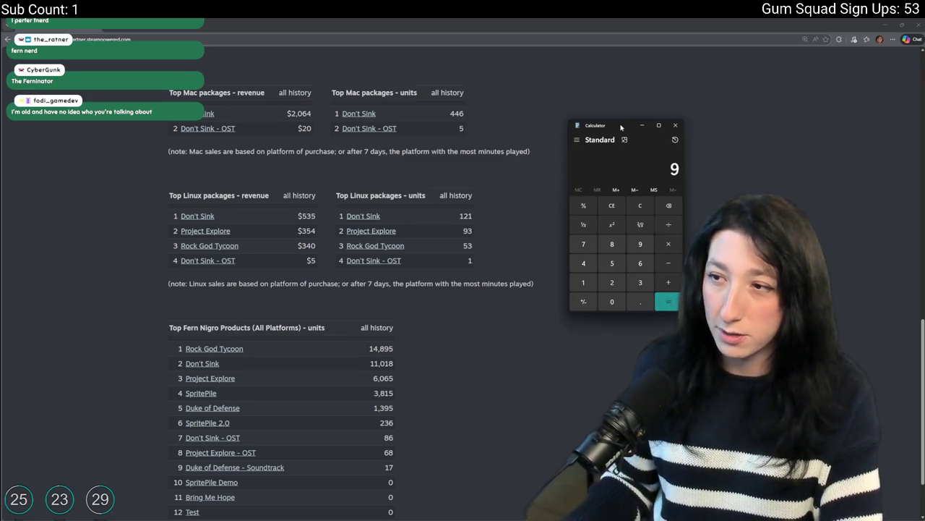
{"action": "key", "text": "BackSpace"}
{"action": "type", "text": "+53+121"}
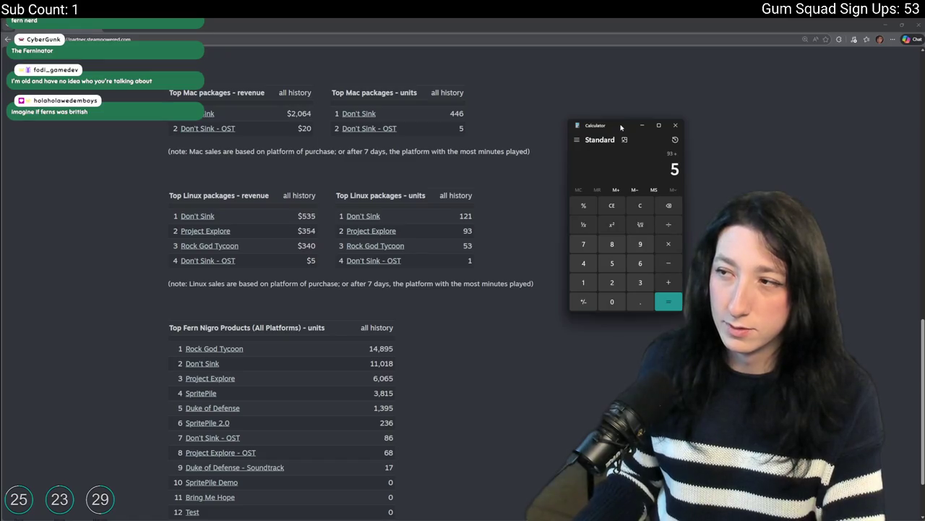
{"action": "key", "text": "Return"}
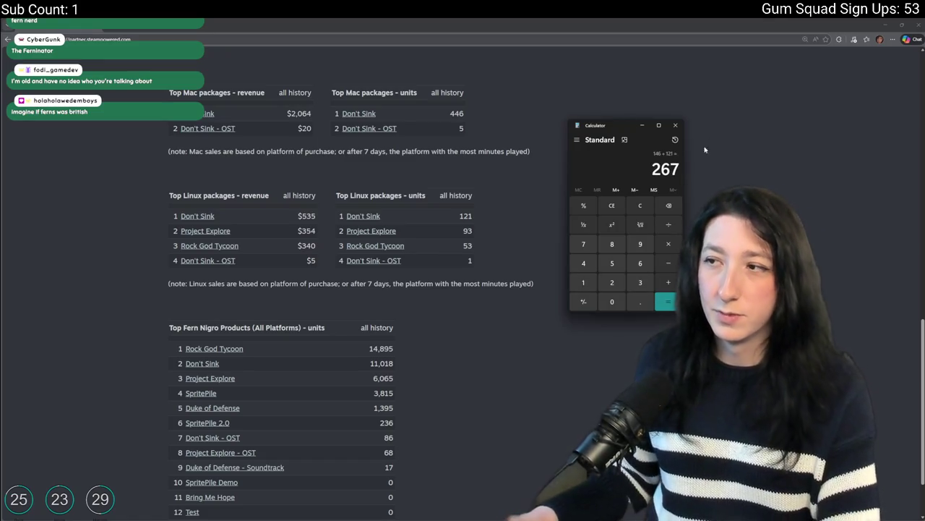
{"action": "key", "text": "ctrl+c"}
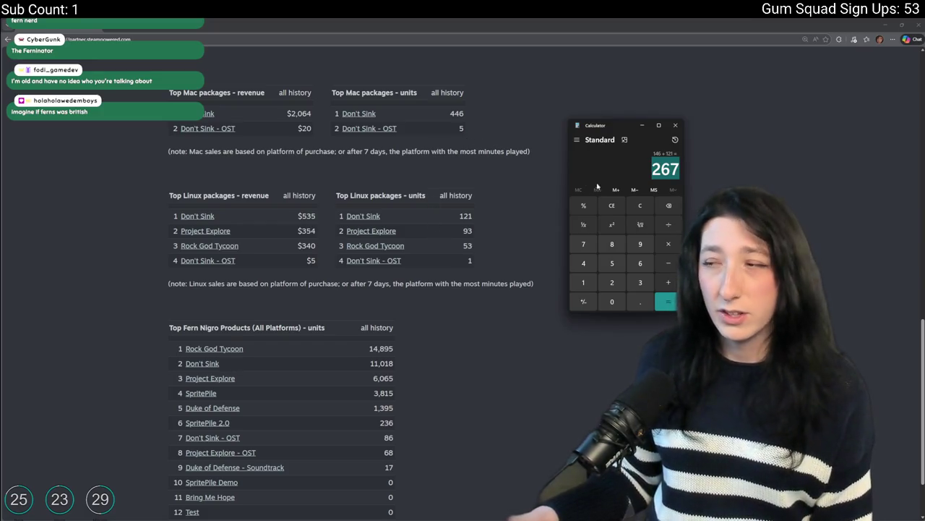
Clear the calculator and total the Linux revenue figures to 1,234
{"action": "left_click", "coordinate": [639, 205]}
{"action": "type", "text": "5356"}
{"action": "key", "text": "BackSpace"}
{"action": "type", "text": "+354+."}
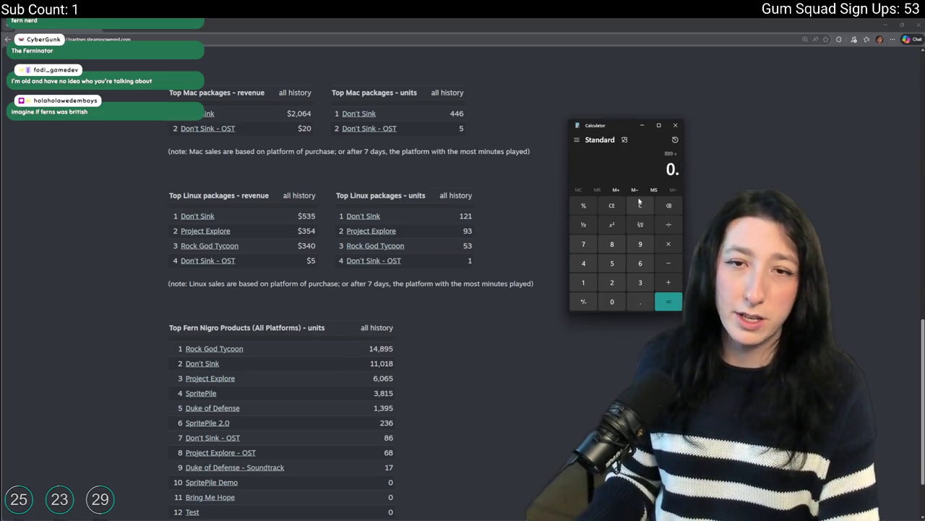
{"action": "type", "text": "340"}
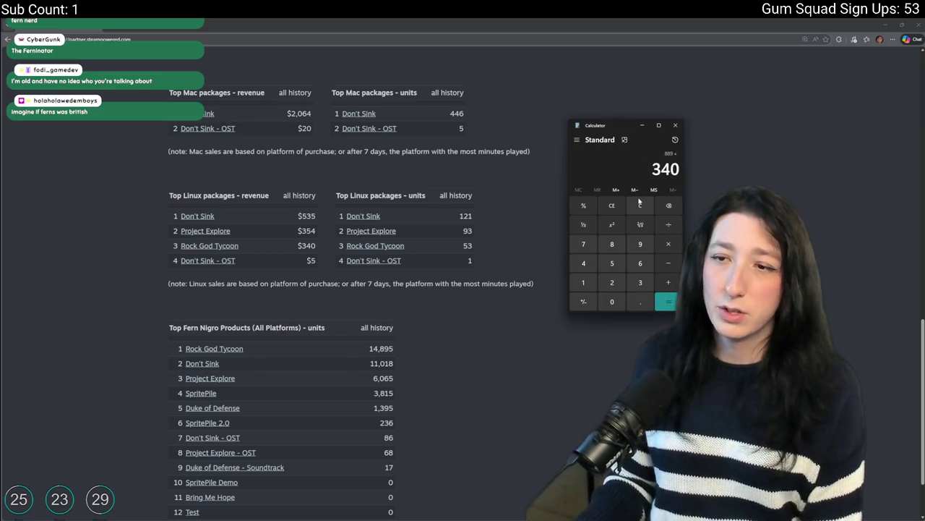
{"action": "type", "text": "+"}
{"action": "type", "text": "5"}
{"action": "key", "text": "Return"}
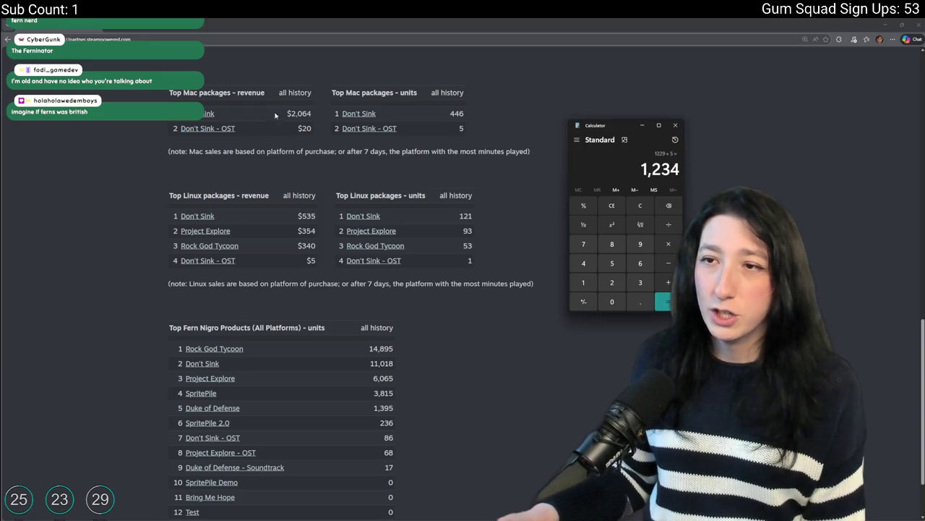
Select the Mac units table on the sales page, then bring Calculator back in front
{"action": "left_click", "coordinate": [293, 114]}
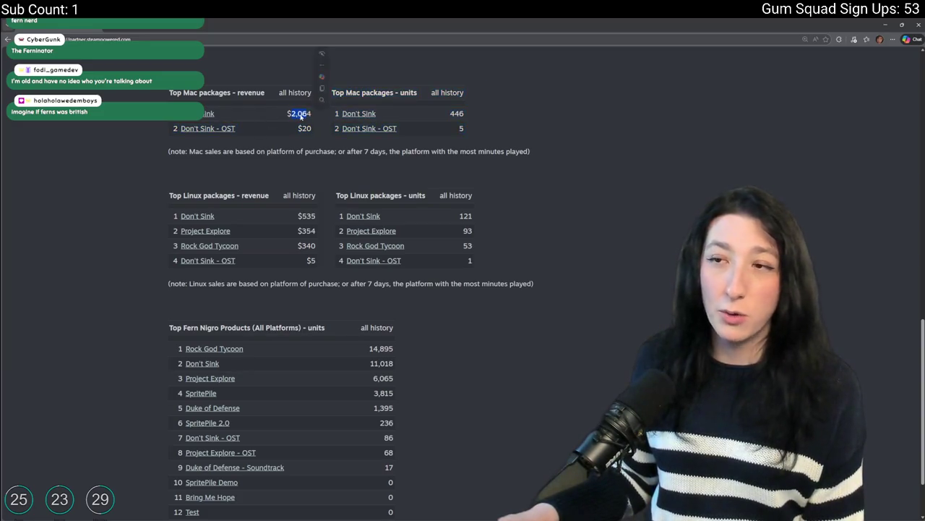
{"action": "mouse_move", "coordinate": [451, 118]}
{"action": "left_mouse_down"}
{"action": "mouse_move", "coordinate": [469, 115]}
{"action": "mouse_move", "coordinate": [318, 116]}
{"action": "mouse_move", "coordinate": [326, 136]}
{"action": "mouse_move", "coordinate": [469, 112]}
{"action": "mouse_move", "coordinate": [317, 119]}
{"action": "mouse_move", "coordinate": [447, 117]}
{"action": "left_mouse_up"}
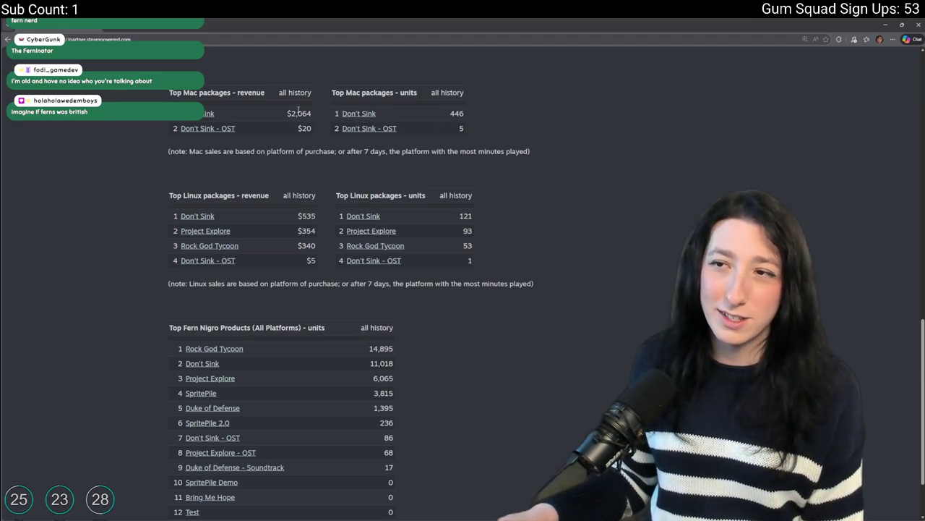
{"action": "key", "text": "alt+Tab"}
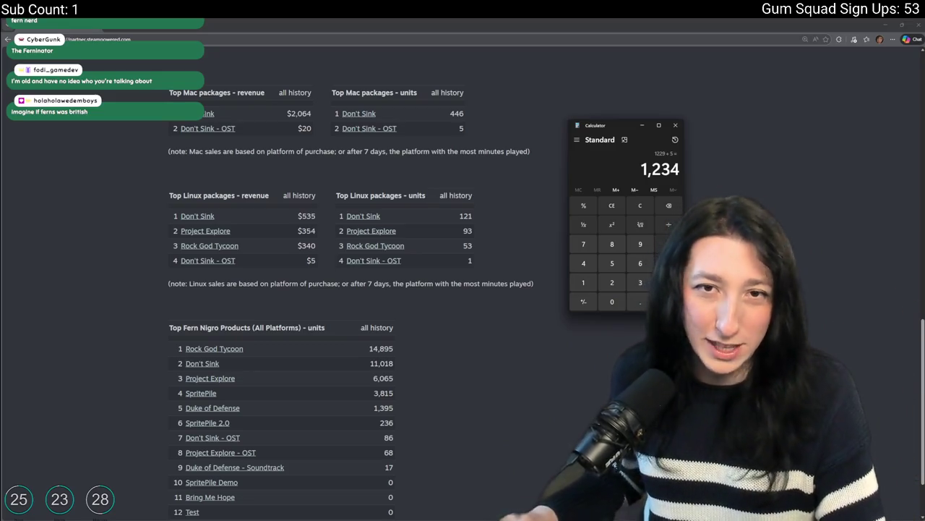
{"action": "scroll", "coordinate": [65, 239], "scroll_direction": "up", "scroll_amount": 3}
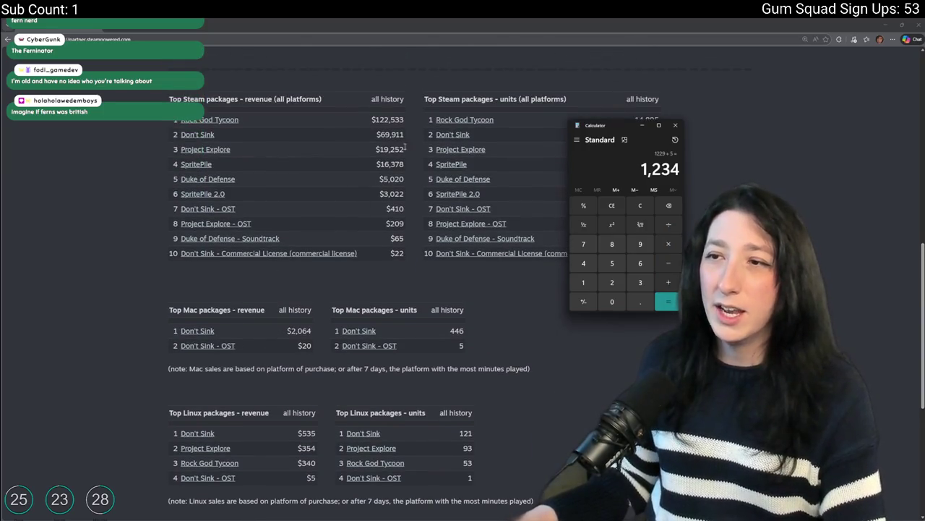
Reposition the Calculator window and select its 1,234 result while checking the Steam sales page
{"action": "left_click_drag", "start_coordinate": [618, 141], "coordinate": [679, 134]}
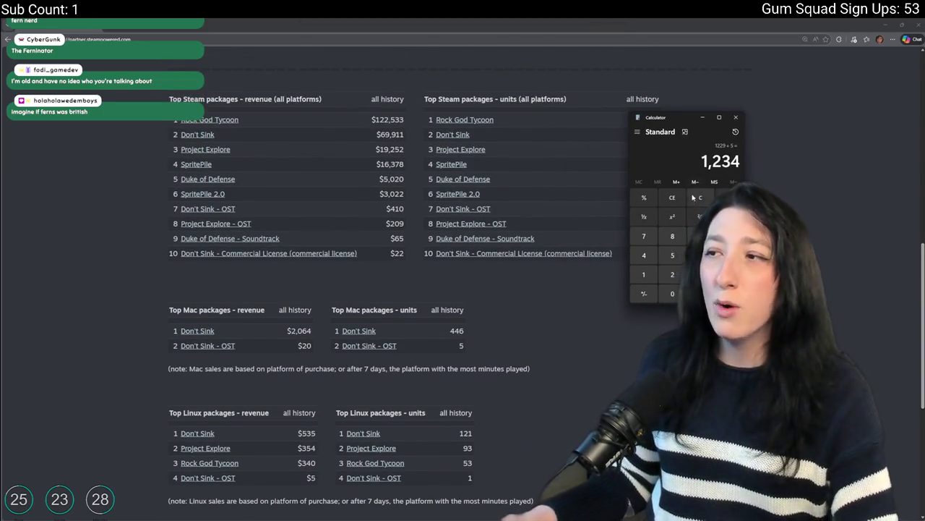
{"action": "left_click_drag", "start_coordinate": [702, 164], "coordinate": [740, 160]}
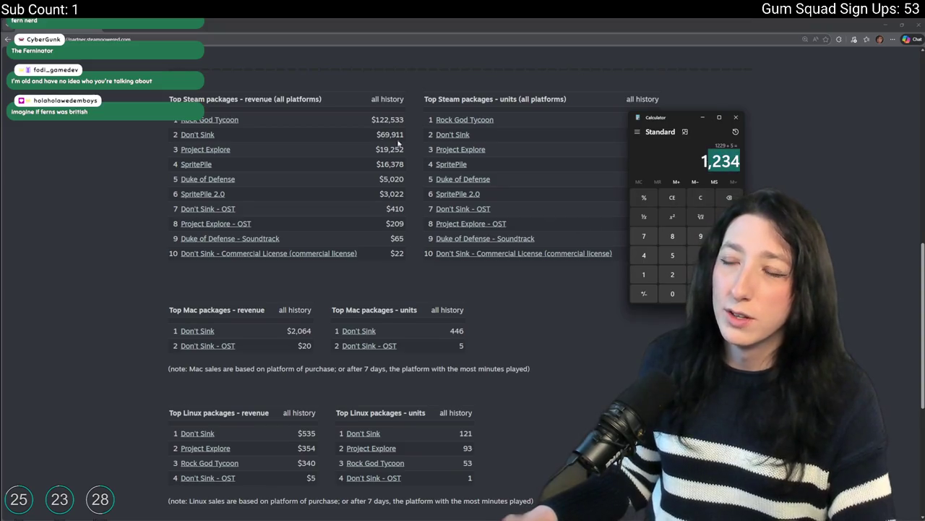
{"action": "left_click_drag", "start_coordinate": [380, 119], "coordinate": [591, 105]}
{"action": "left_click", "coordinate": [591, 104]}
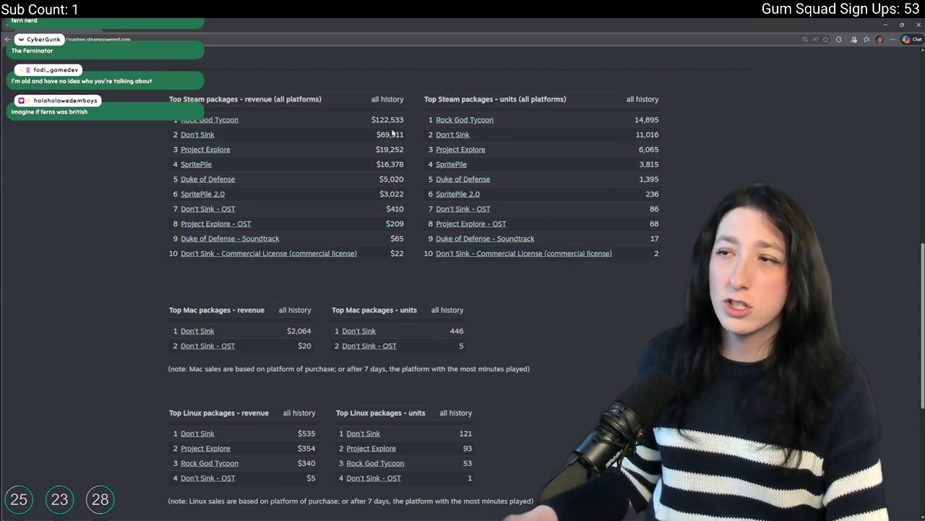
{"action": "left_click", "coordinate": [705, 158]}
{"action": "left_click_drag", "start_coordinate": [740, 159], "coordinate": [729, 159]}
{"action": "mouse_move", "coordinate": [683, 117]}
{"action": "left_mouse_down"}
{"action": "mouse_move", "coordinate": [416, 98]}
{"action": "mouse_move", "coordinate": [471, 89]}
{"action": "left_mouse_up"}
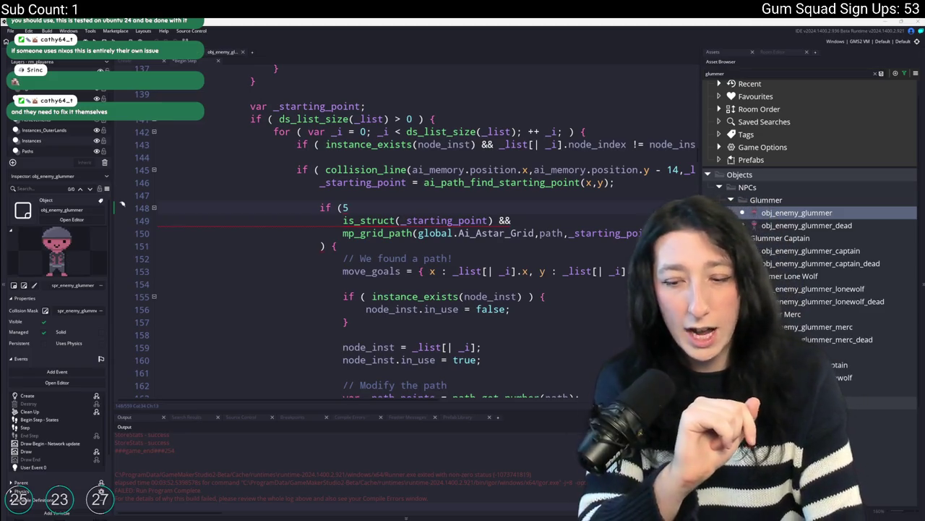
{"action": "key", "text": "alt+Tab"}
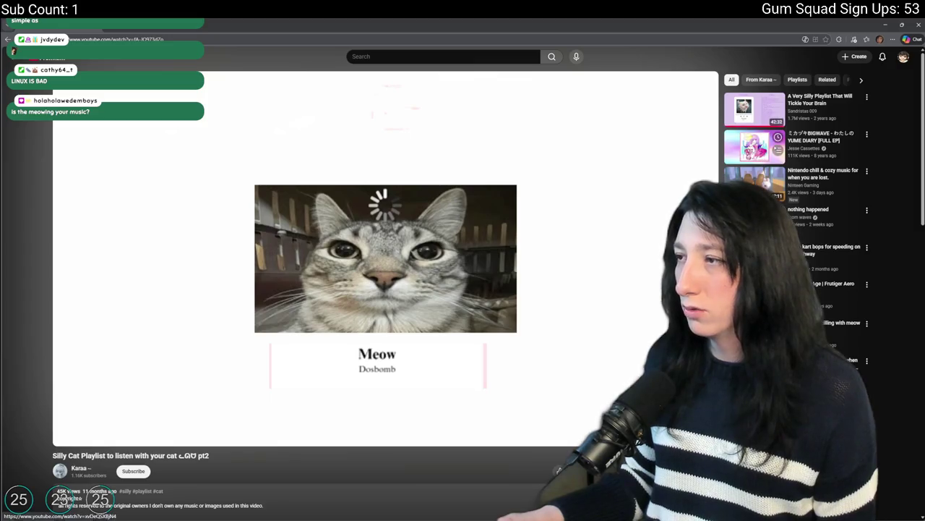
{"action": "key", "text": "alt+Tab"}
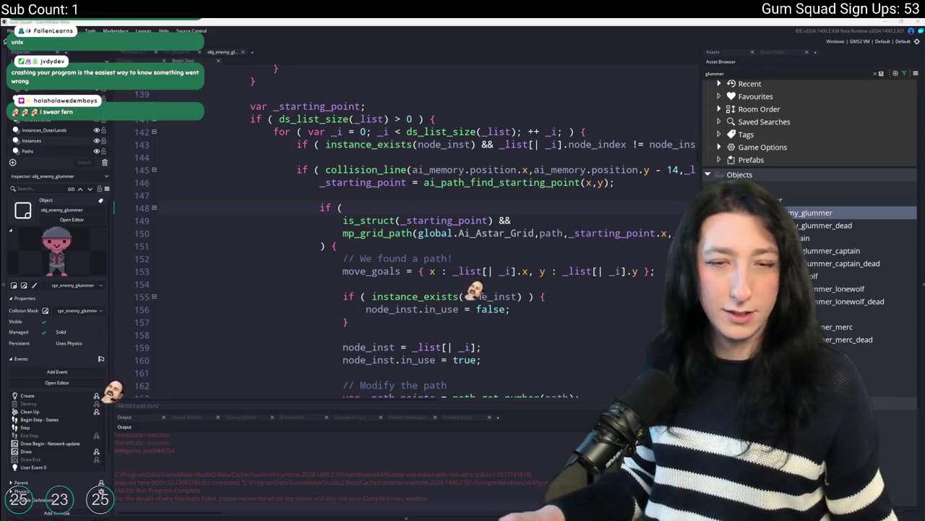
Hide GameMaker's side docks with F12 so the code editor fills the window
{"action": "right_click", "coordinate": [592, 175]}
{"action": "left_click", "coordinate": [532, 206]}
{"action": "scroll", "coordinate": [515, 250], "scroll_direction": "down", "scroll_amount": 2}
{"action": "left_click", "coordinate": [515, 250]}
{"action": "key", "text": "F12"}
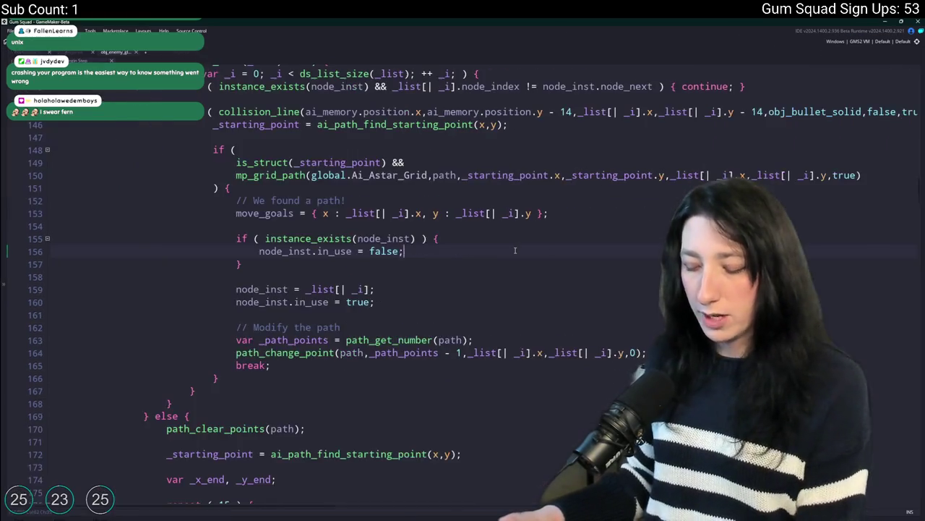
{"action": "scroll", "coordinate": [514, 251], "scroll_direction": "up", "scroll_amount": 2}
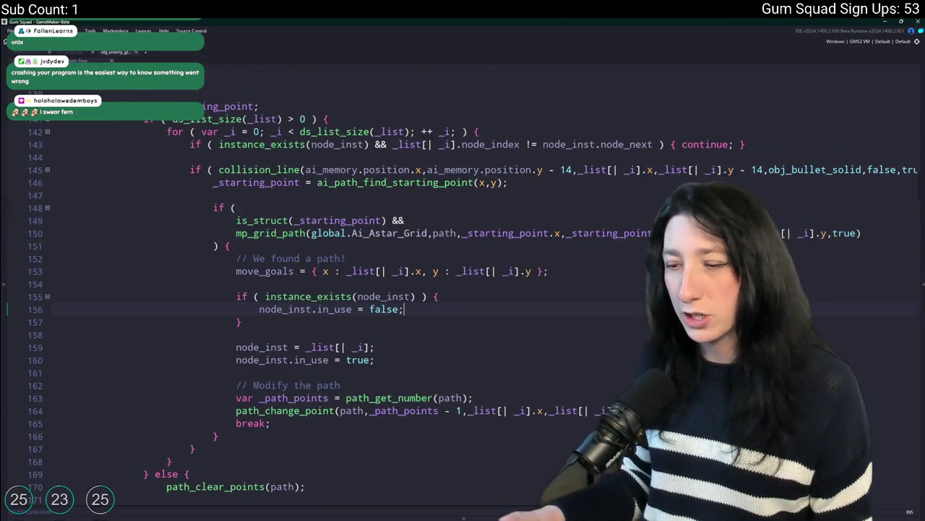
Launch Aseprite from Windows search and start a new sprite
{"action": "key", "text": "super"}
{"action": "type", "text": "aseprite"}
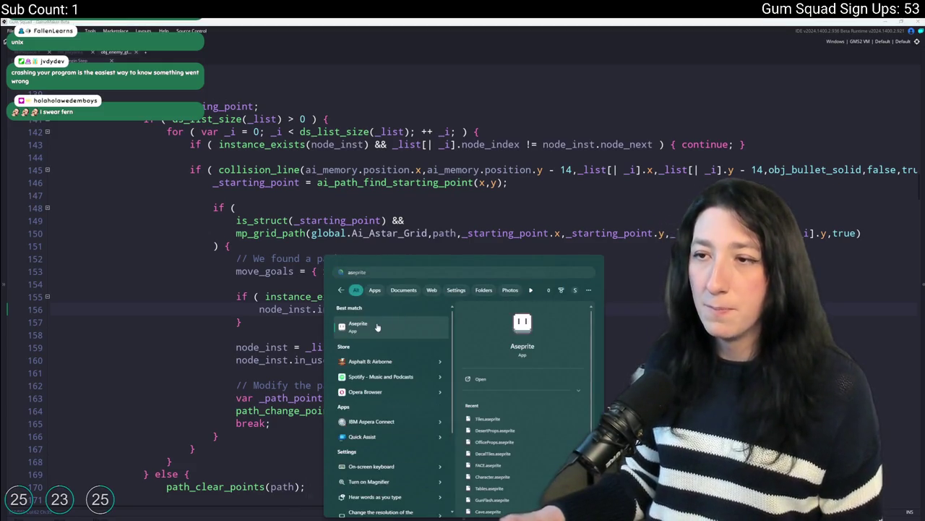
{"action": "key", "text": "Return"}
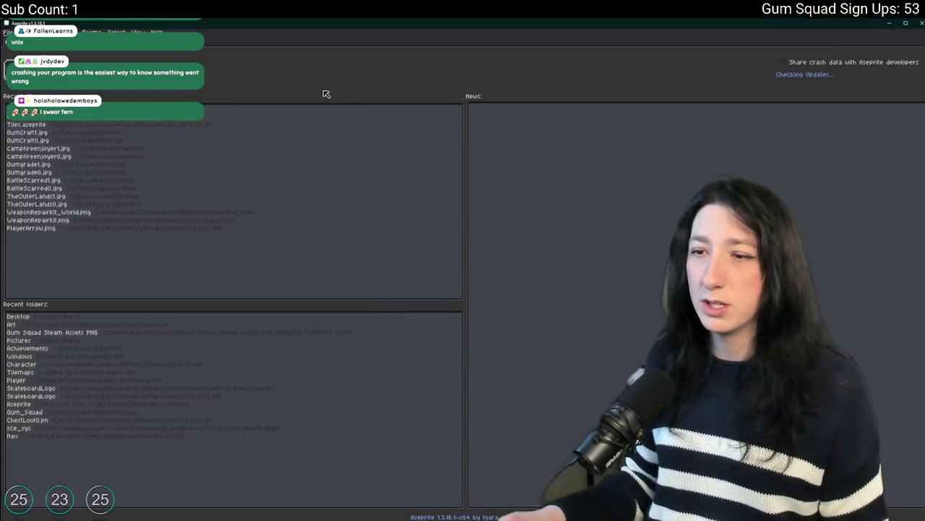
{"action": "key", "text": "ctrl+n"}
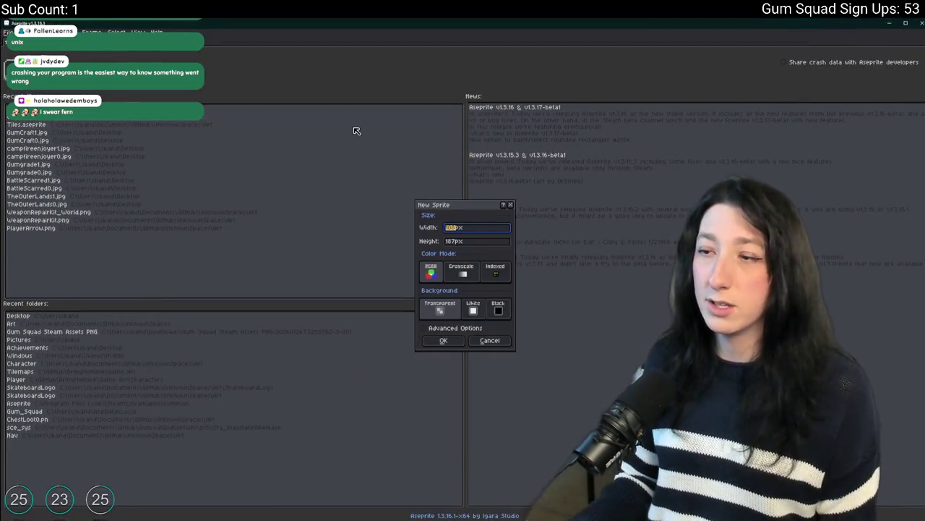
Create the new sprite and paint two blue circles, one lower right and one upper left
{"action": "key", "text": "Return"}
{"action": "key", "text": "super+Down"}
{"action": "key", "text": "super+Up"}
{"action": "scroll", "coordinate": [508, 135], "scroll_direction": "up", "scroll_amount": 5}
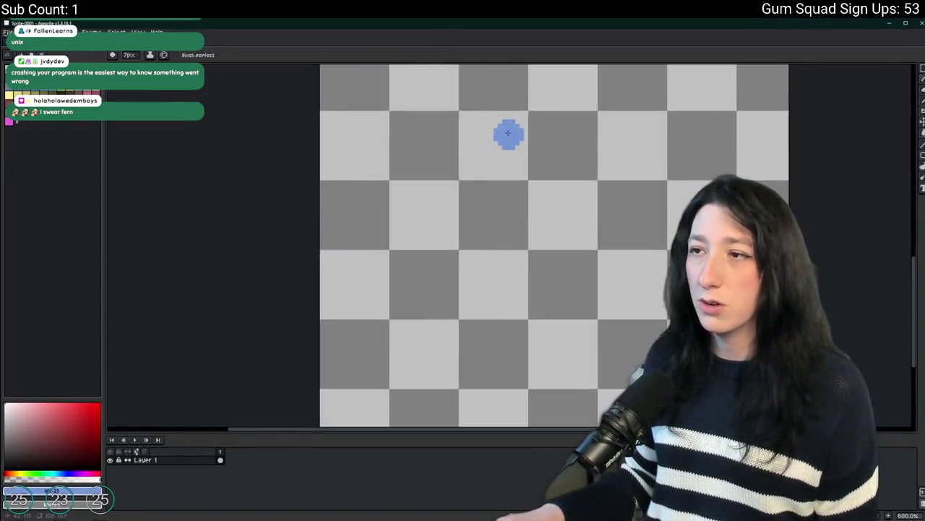
{"action": "left_click", "coordinate": [640, 320]}
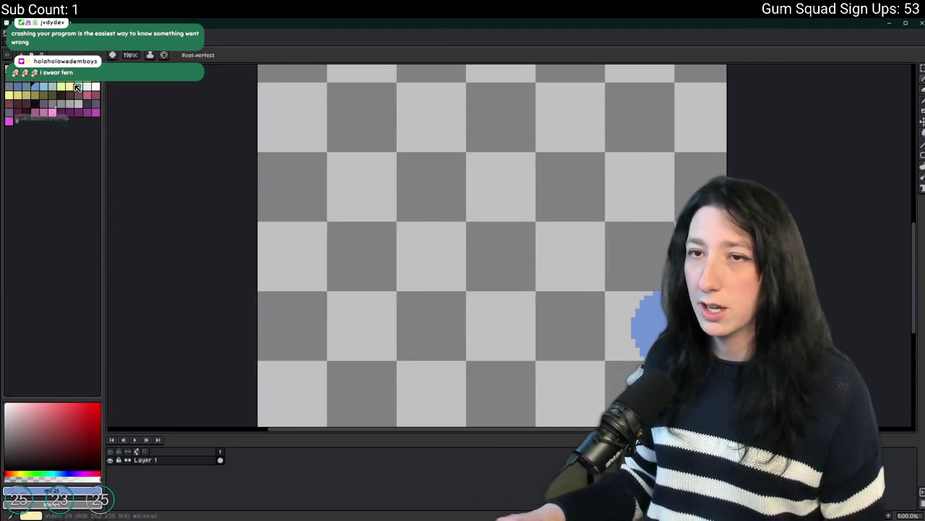
{"action": "left_click", "coordinate": [329, 123]}
Repaint the upper-left circle green and add three small white dots with a smaller brush
{"action": "left_click", "coordinate": [335, 114]}
{"action": "left_click", "coordinate": [96, 88]}
{"action": "left_click", "coordinate": [504, 191]}
{"action": "key", "text": "minus"}
{"action": "key", "text": "minus"}
{"action": "key", "text": "minus"}
{"action": "left_click", "coordinate": [609, 103]}
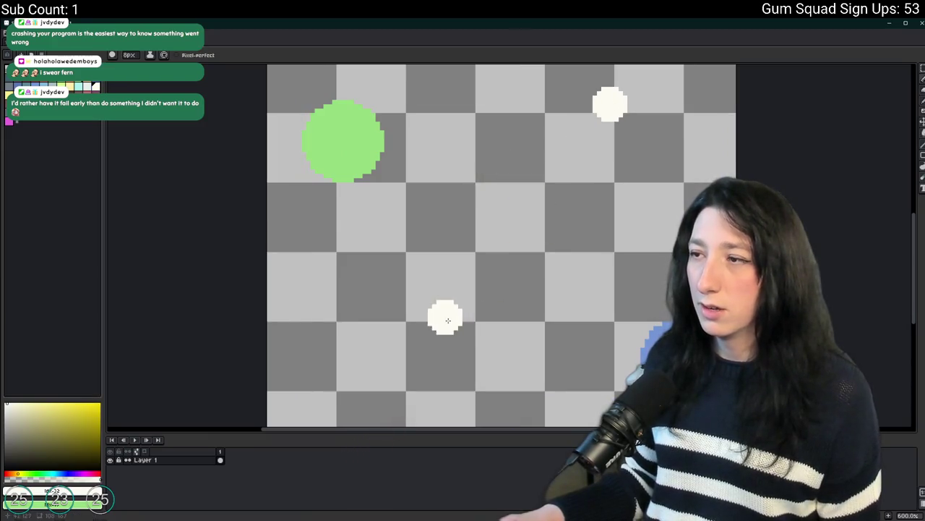
{"action": "left_click", "coordinate": [426, 339]}
{"action": "left_click", "coordinate": [471, 91]}
{"action": "scroll", "coordinate": [511, 181], "scroll_direction": "down", "scroll_amount": 1}
Pencil two trails of orange markers ending on white dots, then undo the latest markers
{"action": "key", "text": "o"}
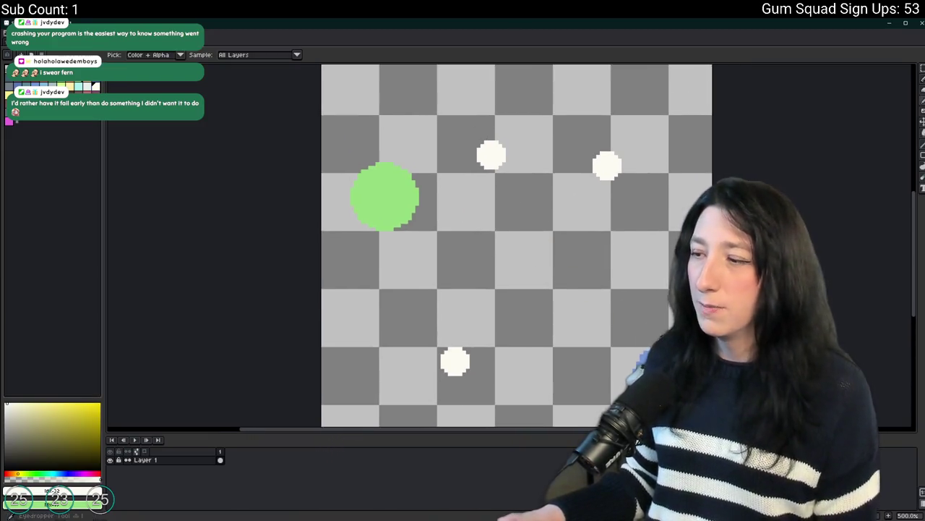
{"action": "key", "text": "b"}
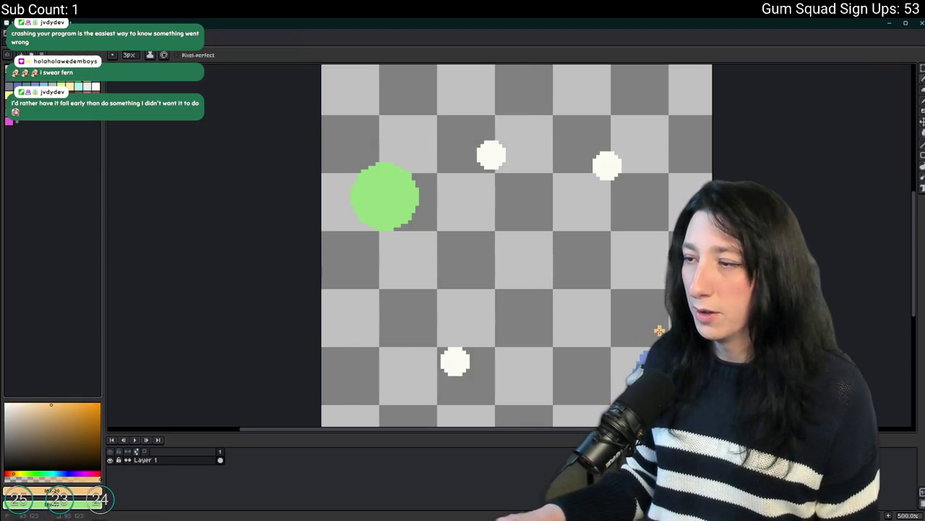
{"action": "left_click", "coordinate": [642, 250]}
{"action": "left_click", "coordinate": [630, 215]}
{"action": "left_click", "coordinate": [630, 197]}
{"action": "left_click", "coordinate": [609, 164]}
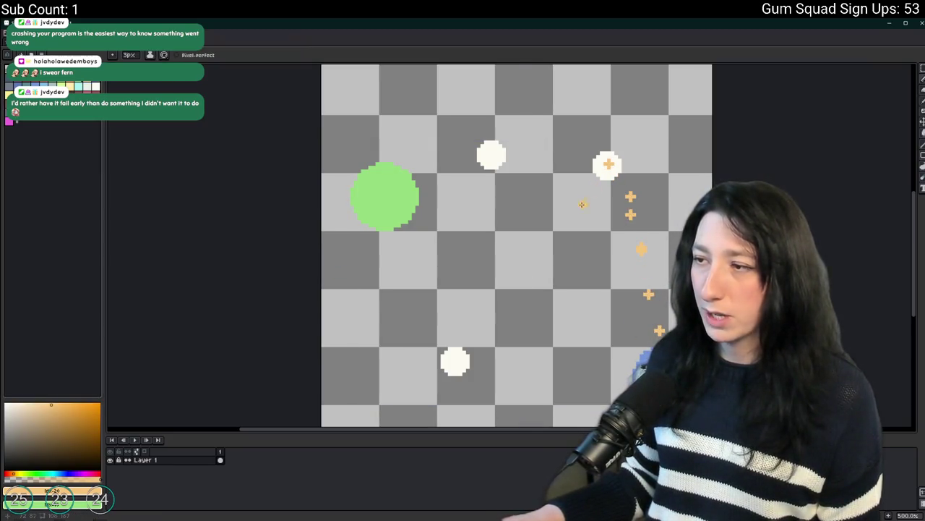
{"action": "left_click", "coordinate": [627, 330]}
{"action": "left_click", "coordinate": [609, 297]}
{"action": "left_click", "coordinate": [544, 251]}
{"action": "left_click", "coordinate": [527, 224]}
{"action": "left_click", "coordinate": [485, 167]}
{"action": "left_click", "coordinate": [492, 156]}
{"action": "key", "text": "v"}
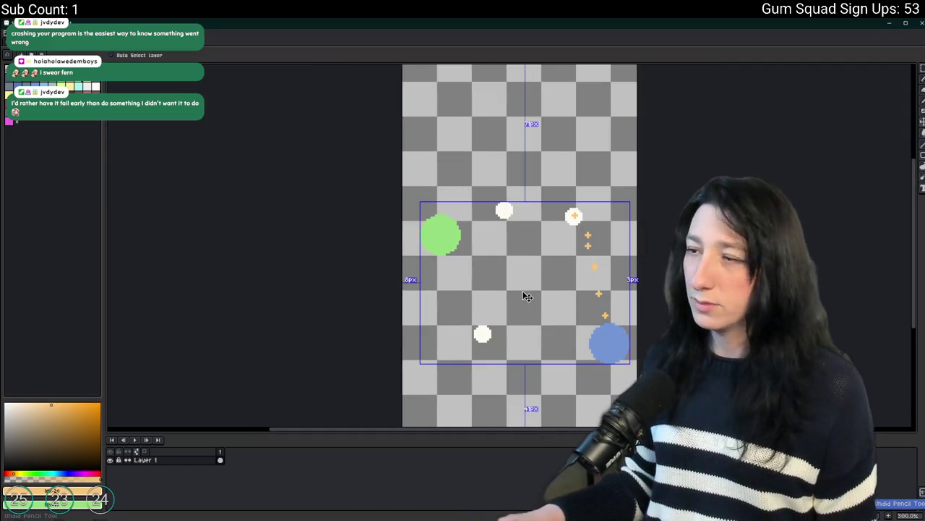
Duplicate the blue circle with copy and paste to make a second one
{"action": "left_click", "coordinate": [564, 227]}
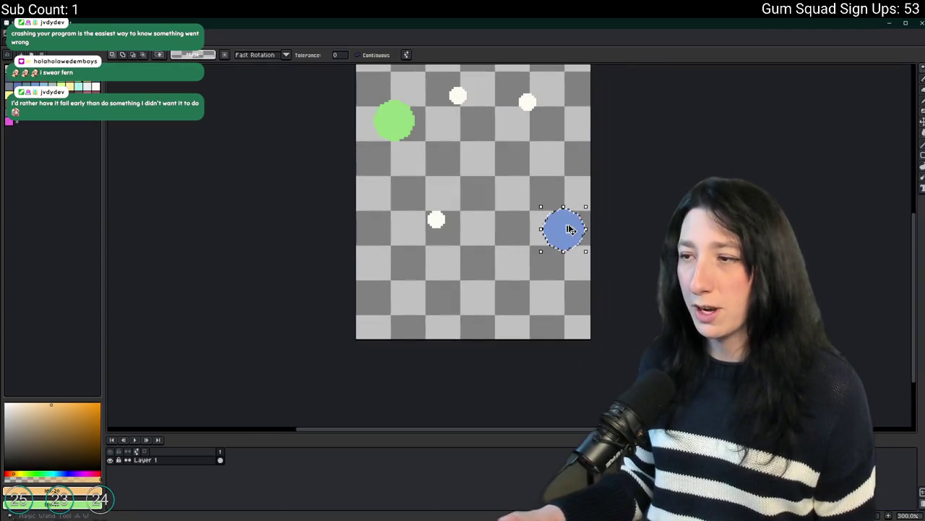
{"action": "key", "text": "ctrl+c"}
{"action": "key", "text": "ctrl+v"}
{"action": "key", "text": "b"}
{"action": "scroll", "coordinate": [499, 311], "scroll_direction": "up", "scroll_amount": 3}
Pencil an orange trail from the lower blue circle up to the top white dot
{"action": "left_click", "coordinate": [470, 355]}
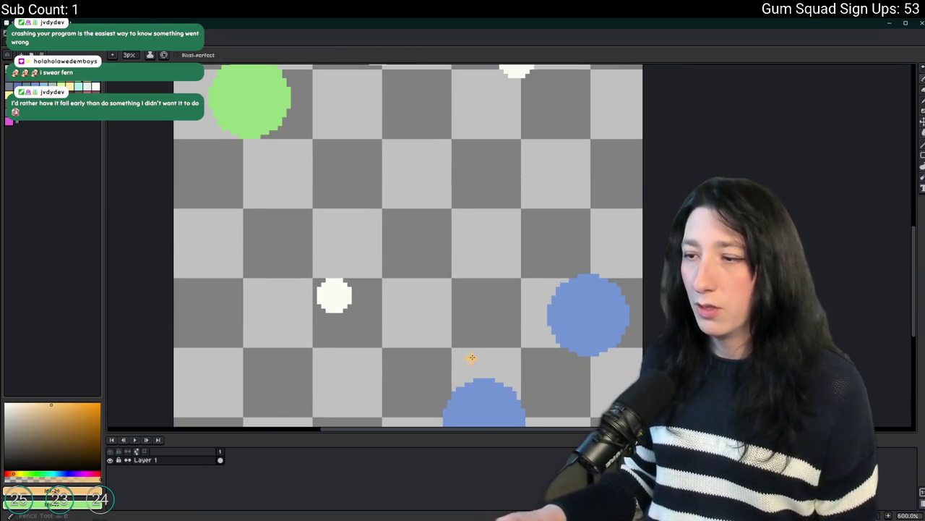
{"action": "scroll", "coordinate": [477, 361], "scroll_direction": "up", "scroll_amount": 1}
{"action": "left_click", "coordinate": [484, 368]}
{"action": "left_click", "coordinate": [501, 281]}
{"action": "left_click", "coordinate": [505, 259]}
{"action": "left_click", "coordinate": [506, 237]}
{"action": "left_click", "coordinate": [514, 207]}
{"action": "key", "text": "v"}
{"action": "key", "text": "b"}
{"action": "left_click", "coordinate": [528, 182]}
{"action": "left_click", "coordinate": [527, 165]}
{"action": "left_click", "coordinate": [531, 122]}
{"action": "scroll", "coordinate": [538, 139], "scroll_direction": "down", "scroll_amount": 2}
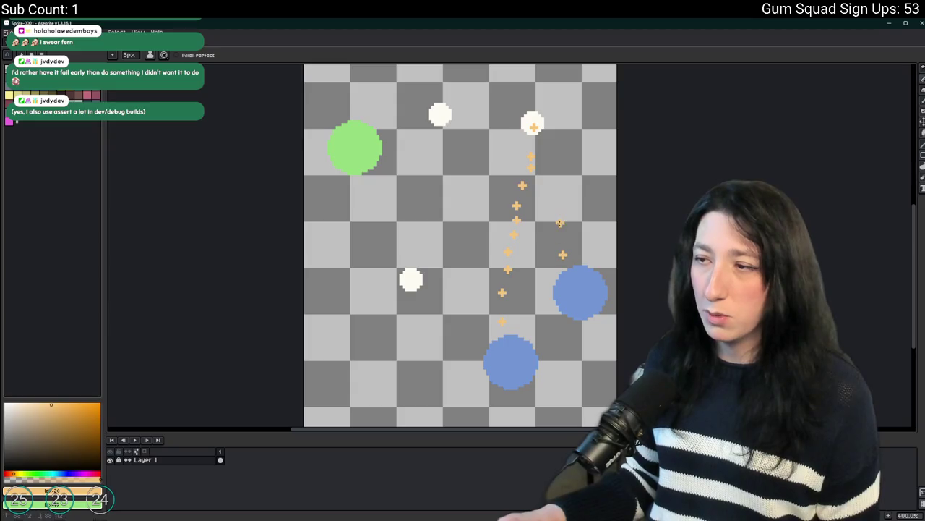
Undo the straight trail and redraw the orange markers as an arc toward the right blue circle
{"action": "key", "text": "v"}
{"action": "key", "text": "ctrl+z"}
{"action": "key", "text": "ctrl+z"}
{"action": "key", "text": "ctrl+z"}
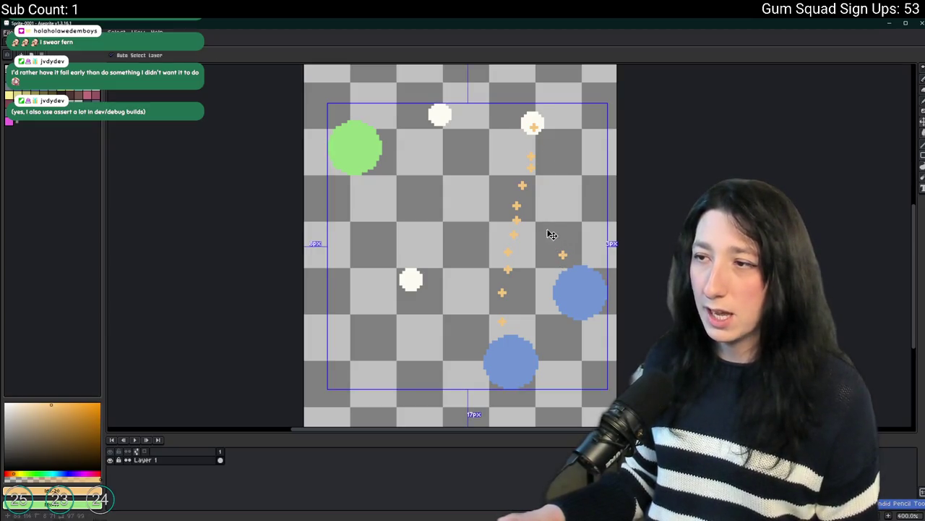
{"action": "key", "text": "ctrl+z"}
{"action": "key", "text": "ctrl+z"}
{"action": "key", "text": "ctrl+z"}
{"action": "key", "text": "b"}
{"action": "scroll", "coordinate": [512, 221], "scroll_direction": "up", "scroll_amount": 3}
{"action": "scroll", "coordinate": [509, 239], "scroll_direction": "down", "scroll_amount": 1}
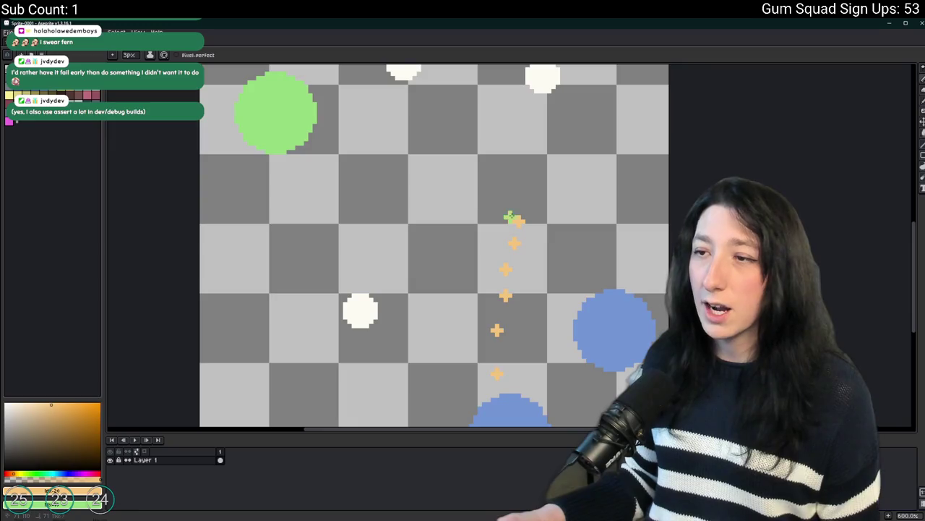
{"action": "mouse_move", "coordinate": [499, 209]}
{"action": "left_mouse_down"}
{"action": "mouse_move", "coordinate": [382, 196]}
{"action": "mouse_move", "coordinate": [483, 150]}
{"action": "left_mouse_up"}
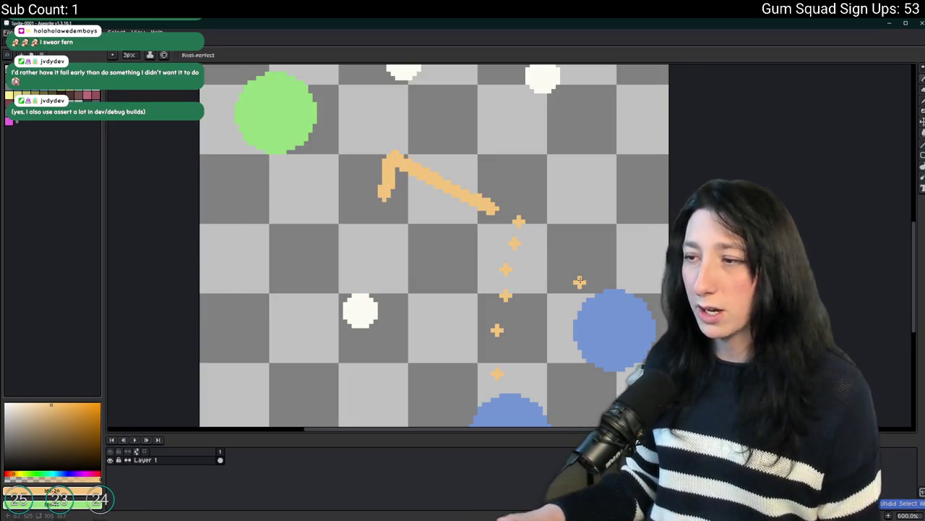
{"action": "key", "text": "ctrl+z"}
{"action": "left_click", "coordinate": [566, 260]}
{"action": "left_click", "coordinate": [549, 235]}
{"action": "left_click", "coordinate": [529, 221]}
{"action": "scroll", "coordinate": [506, 217], "scroll_direction": "down", "scroll_amount": 1}
{"action": "scroll", "coordinate": [506, 217], "scroll_direction": "up", "scroll_amount": 1}
{"action": "left_click", "coordinate": [501, 212]}
Rectangle-select the orange trail markers, clear the selection, and return to GameMaker
{"action": "key", "text": "m"}
{"action": "left_click_drag", "start_coordinate": [485, 193], "coordinate": [591, 311]}
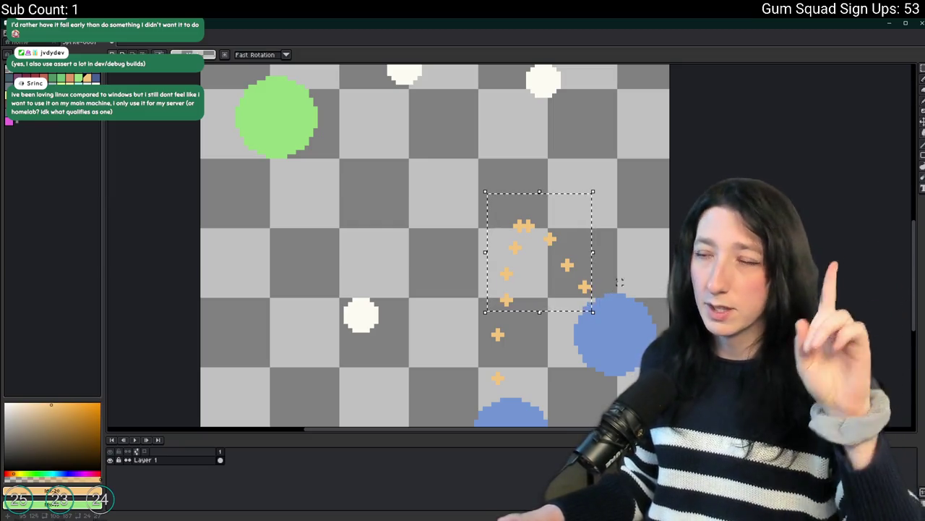
{"action": "left_click", "coordinate": [584, 161]}
{"action": "scroll", "coordinate": [584, 161], "scroll_direction": "down", "scroll_amount": 3}
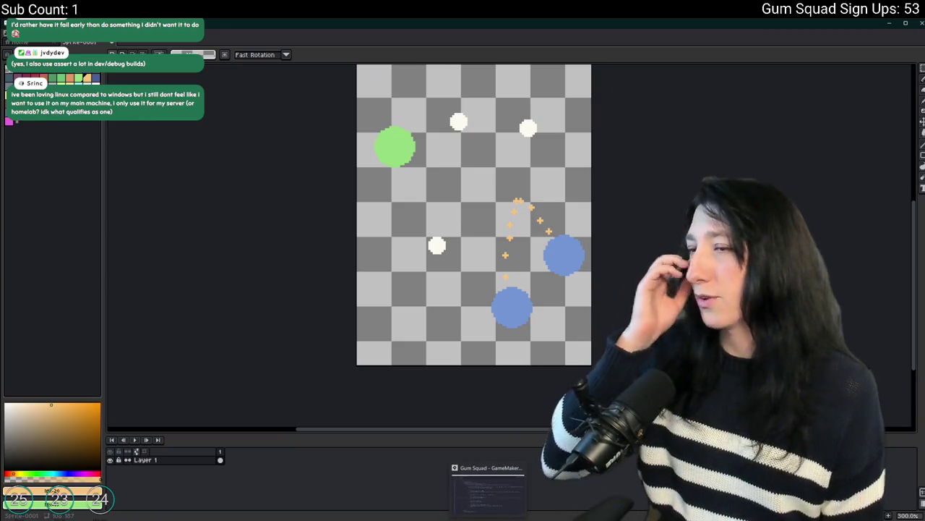
{"action": "mouse_move", "coordinate": [488, 520]}
{"action": "left_click", "coordinate": [488, 488]}
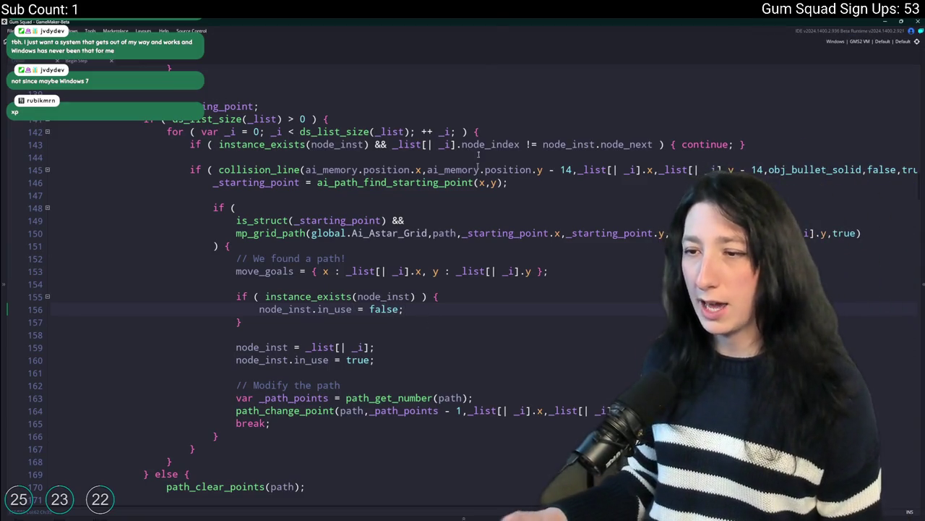
Scroll to the end of line 150 in the Begin Step code and bring up the Start menu
{"action": "scroll", "coordinate": [467, 181], "scroll_direction": "down", "scroll_amount": 1}
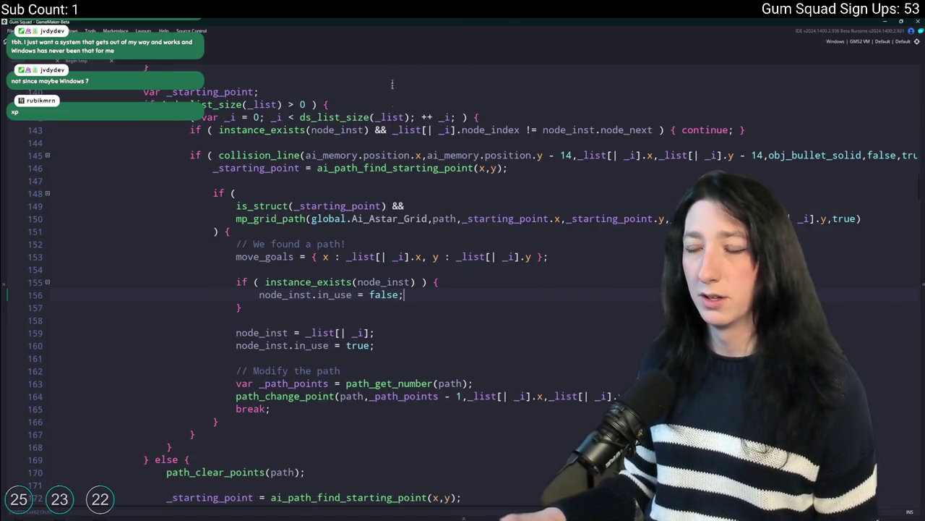
{"action": "mouse_move", "coordinate": [315, 210]}
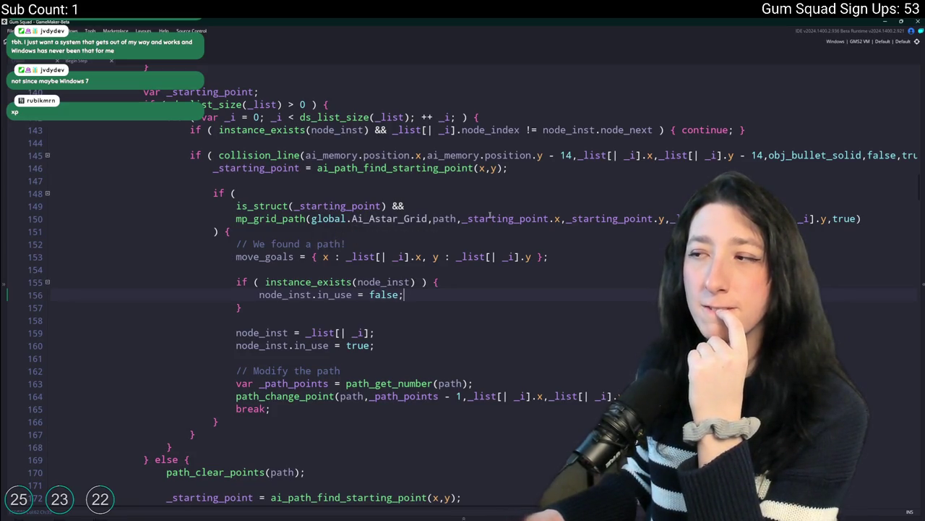
{"action": "left_click", "coordinate": [871, 218]}
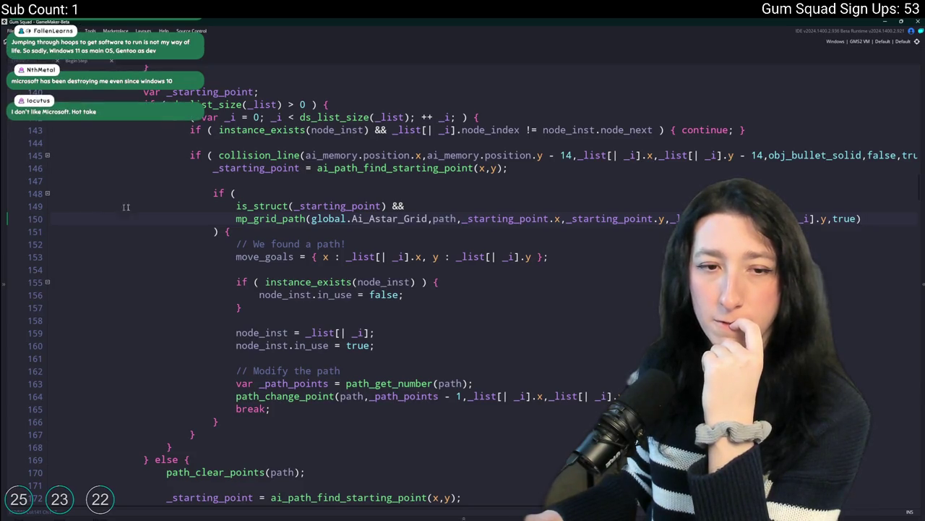
{"action": "mouse_move", "coordinate": [246, 220]}
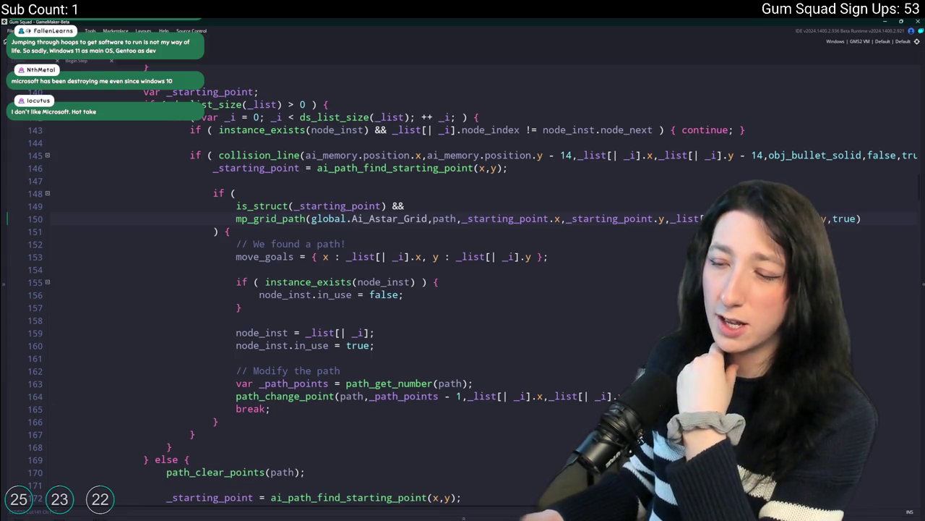
{"action": "key", "text": "super"}
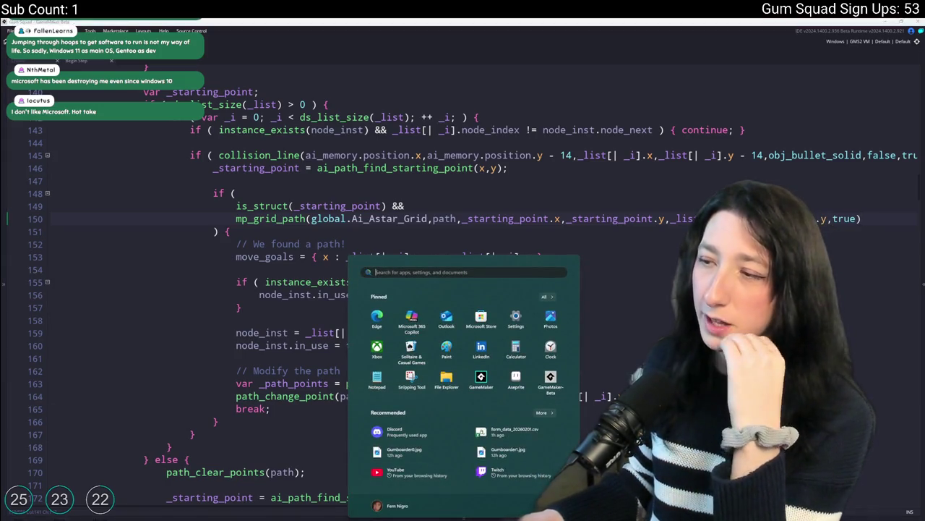
Dismiss the taskbar menu and Start menu, then select line 149 of the path check
{"action": "right_click", "coordinate": [327, 517]}
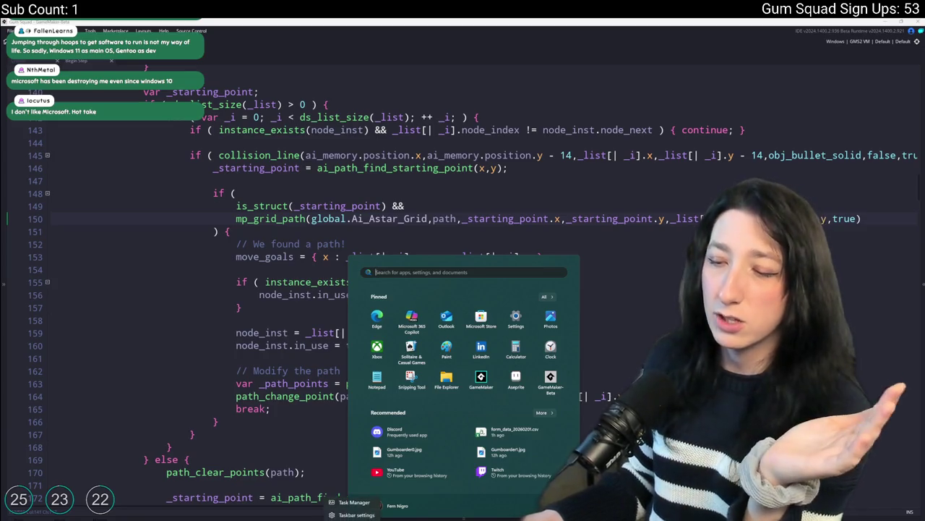
{"action": "left_click", "coordinate": [467, 272]}
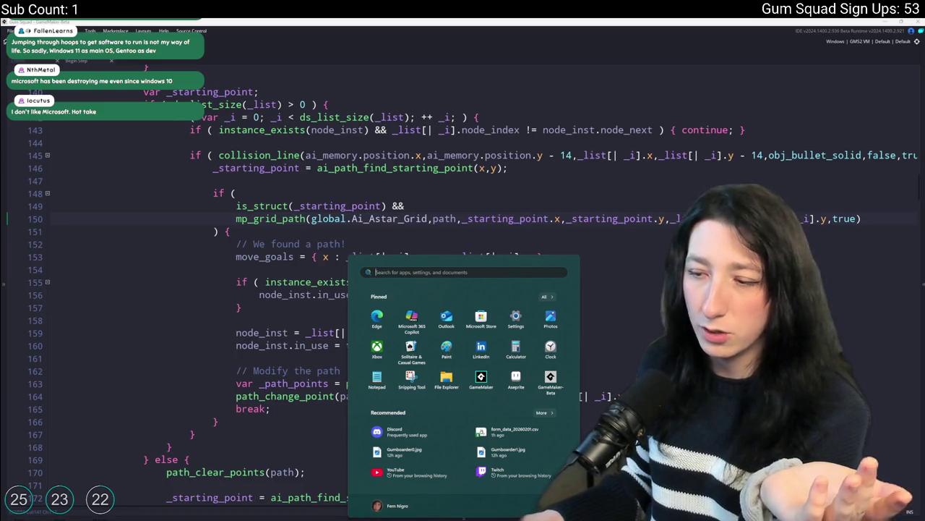
{"action": "key", "text": "super"}
{"action": "key", "text": "super"}
{"action": "key", "text": "super"}
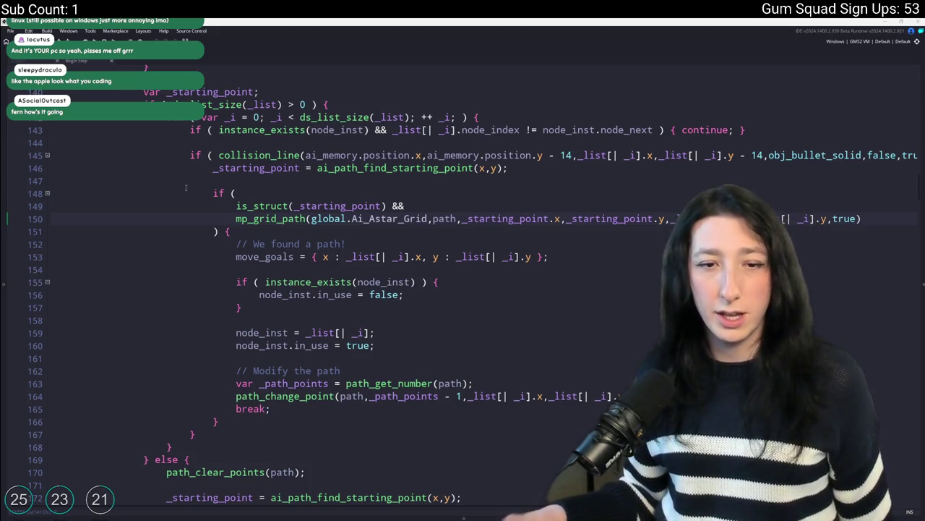
{"action": "scroll", "coordinate": [454, 189], "scroll_direction": "down", "scroll_amount": 1}
{"action": "triple_click", "coordinate": [325, 180]}
Review the pathfinding block on lines 148–160 of the Begin Step code
{"action": "scroll", "coordinate": [454, 190], "scroll_direction": "up", "scroll_amount": 3}
{"action": "scroll", "coordinate": [454, 189], "scroll_direction": "down", "scroll_amount": 5}
{"action": "left_click_drag", "start_coordinate": [454, 189], "coordinate": [454, 187]}
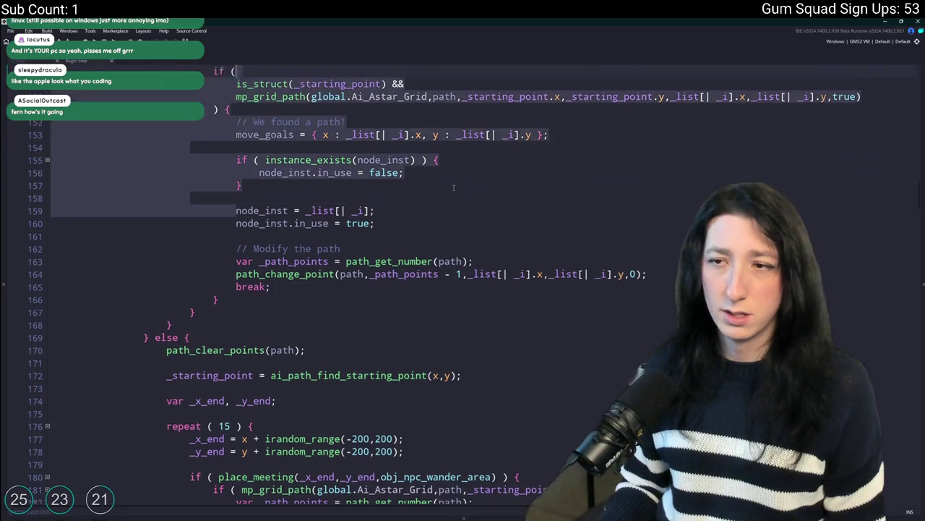
{"action": "left_click", "coordinate": [454, 187]}
{"action": "scroll", "coordinate": [454, 188], "scroll_direction": "down", "scroll_amount": 3}
{"action": "scroll", "coordinate": [224, 295], "scroll_direction": "up", "scroll_amount": 7}
{"action": "left_click", "coordinate": [241, 308]}
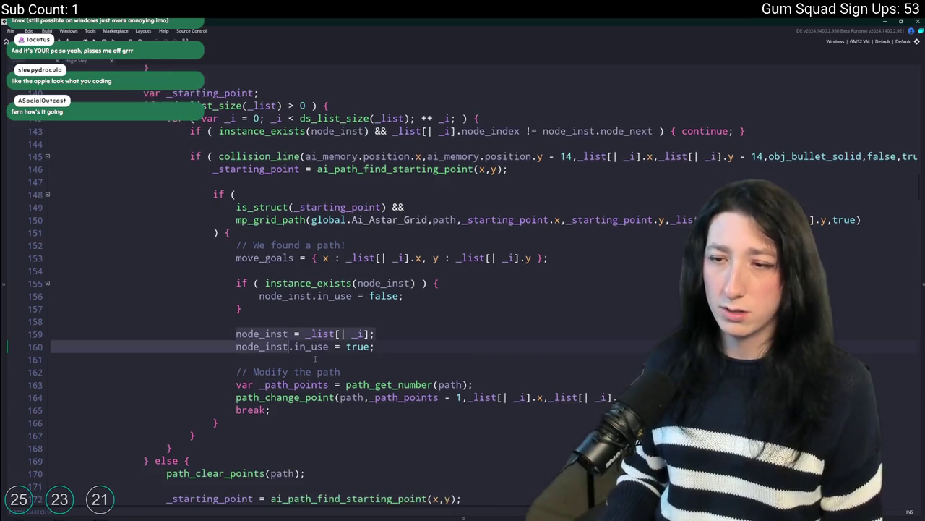
{"action": "key", "text": "shift+Home"}
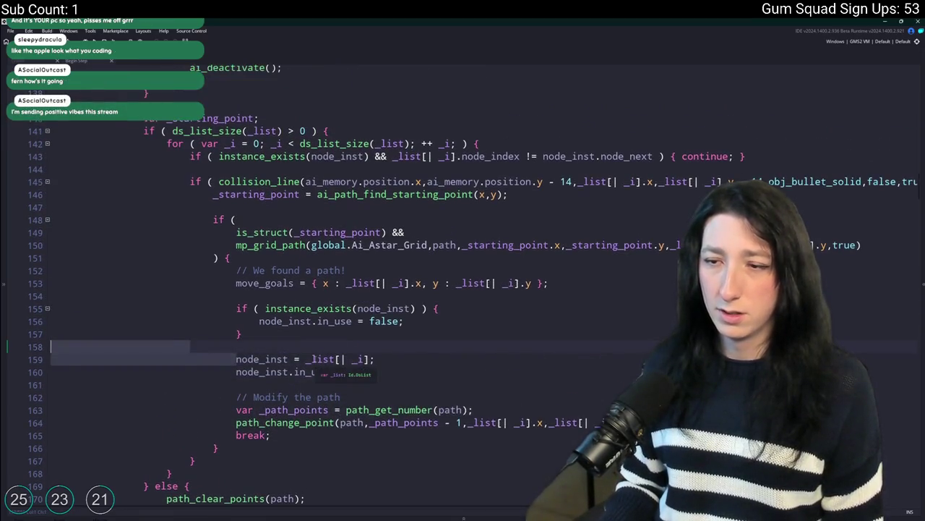
{"action": "key", "text": "Right"}
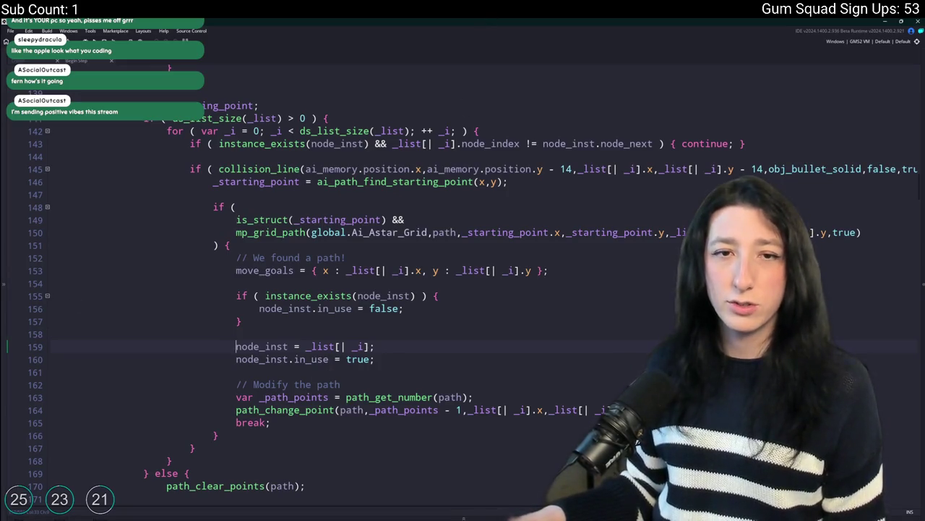
Check the mp_grid_path call on line 150, then bring up obj_enemy_glummer's Create event
{"action": "scroll", "coordinate": [475, 288], "scroll_direction": "up", "scroll_amount": 2}
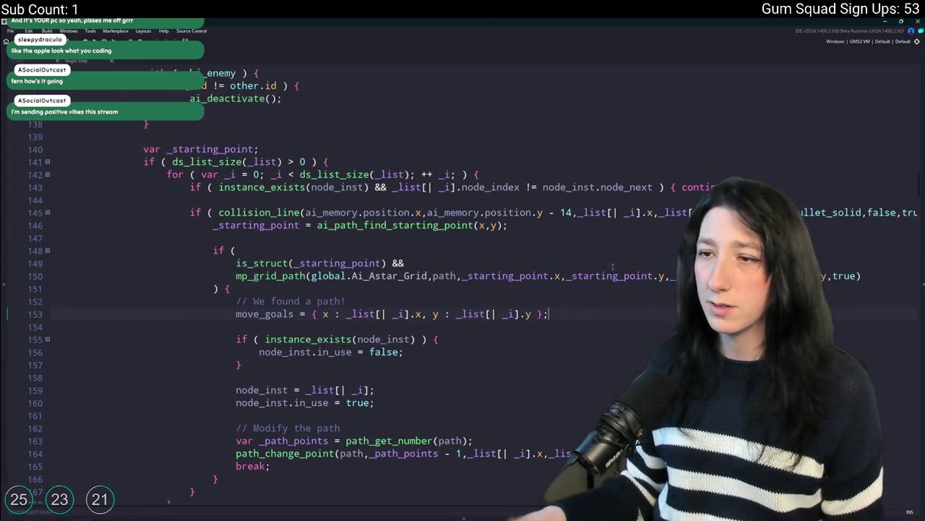
{"action": "left_click", "coordinate": [551, 358]}
{"action": "left_click", "coordinate": [425, 319]}
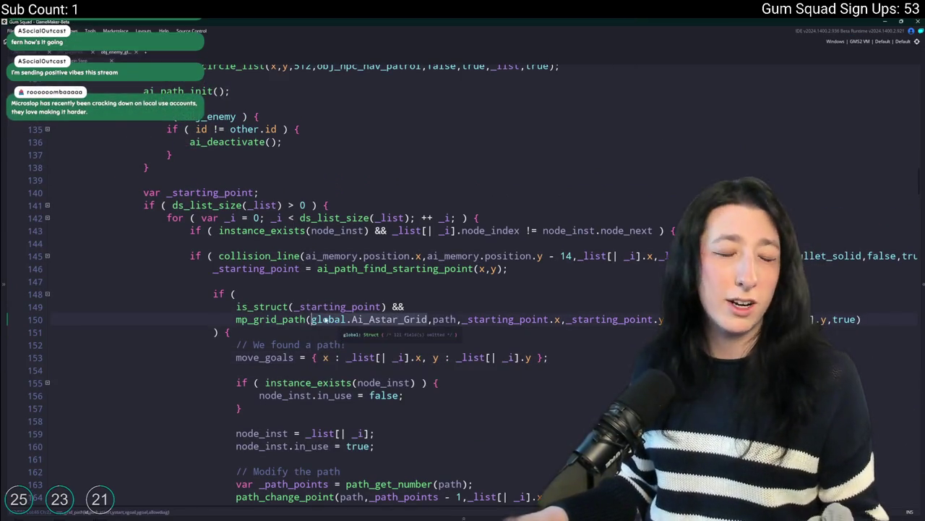
{"action": "scroll", "coordinate": [313, 322], "scroll_direction": "up", "scroll_amount": 3}
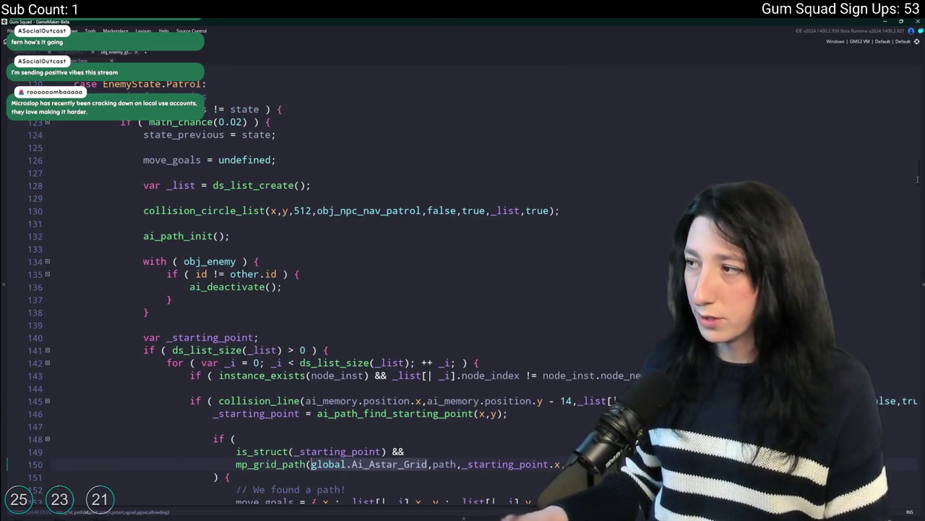
{"action": "scroll", "coordinate": [318, 486], "scroll_direction": "up", "scroll_amount": 1}
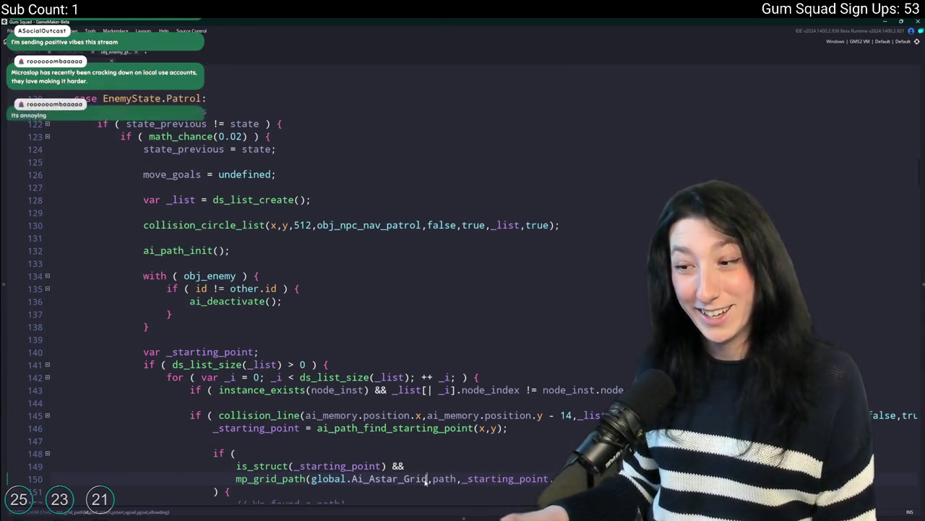
{"action": "left_click", "coordinate": [34, 55]}
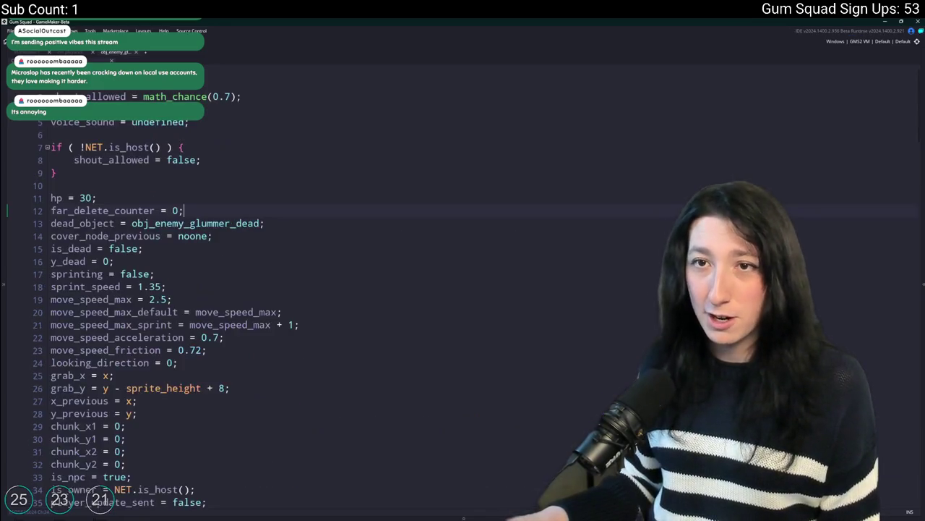
Find obj_enemy with the Ctrl+T asset search and open its Create event code
{"action": "key", "text": "ctrl+t"}
{"action": "type", "text": "obj_ene"}
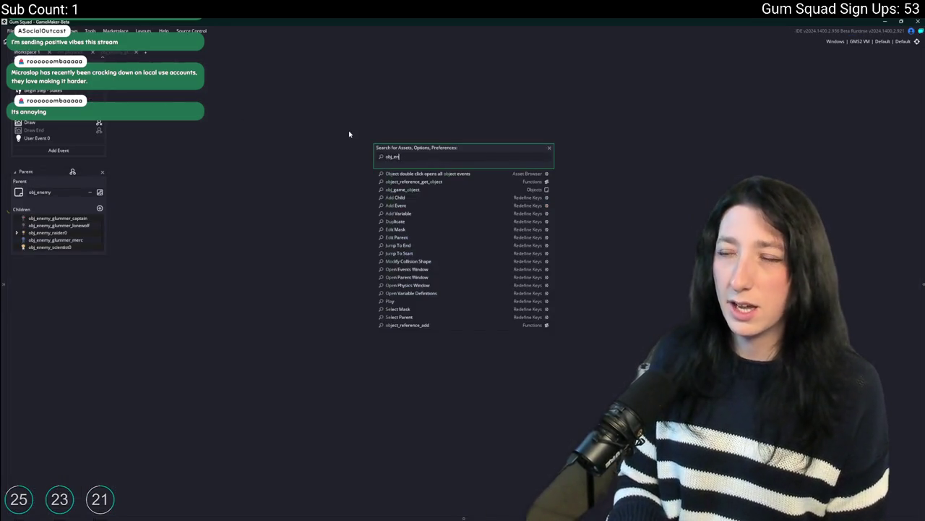
{"action": "key", "text": "Return"}
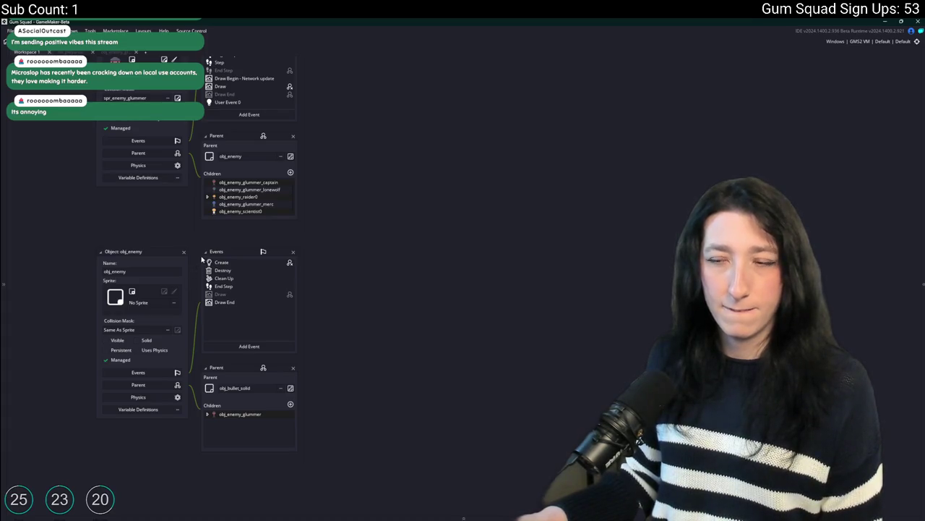
{"action": "double_click", "coordinate": [213, 263]}
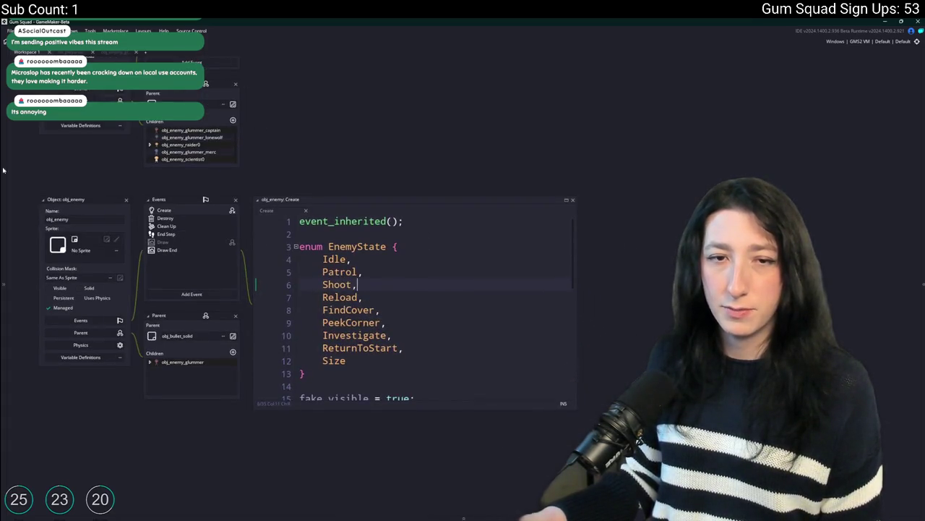
Enlarge the obj_enemy Create event code window, then bring up the Windows Start menu
{"action": "scroll", "coordinate": [327, 285], "scroll_direction": "down", "scroll_amount": 8}
{"action": "left_click", "coordinate": [386, 338]}
{"action": "mouse_move", "coordinate": [569, 410]}
{"action": "left_mouse_down"}
{"action": "mouse_move", "coordinate": [526, 310]}
{"action": "mouse_move", "coordinate": [598, 384]}
{"action": "mouse_move", "coordinate": [744, 380]}
{"action": "left_mouse_up"}
{"action": "left_click", "coordinate": [586, 339]}
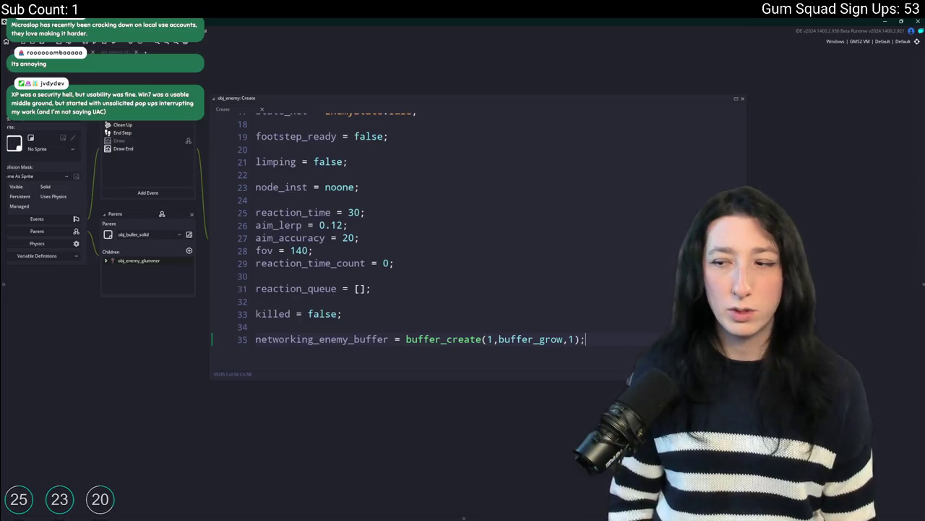
{"action": "key", "text": "super"}
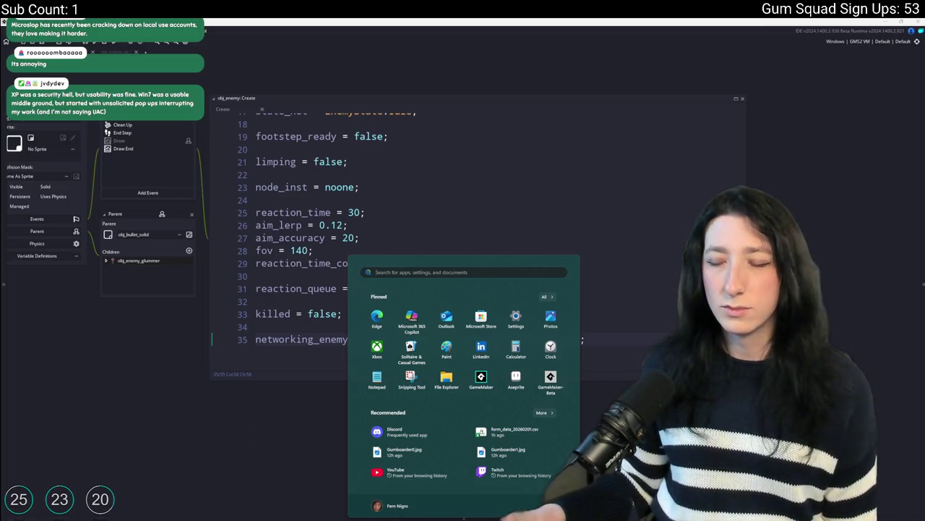
Dismiss the Start settings shortcut and close the Start menu
{"action": "right_click", "coordinate": [431, 297]}
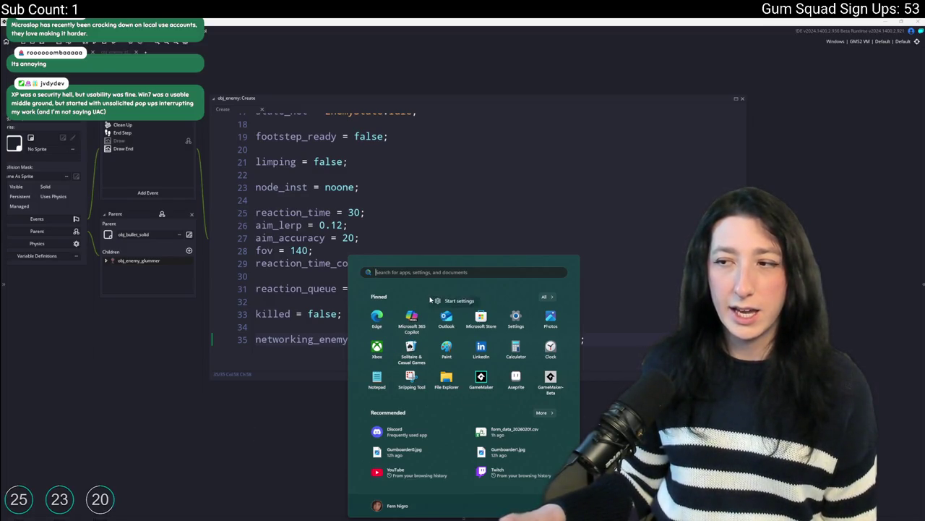
{"action": "left_click", "coordinate": [430, 288]}
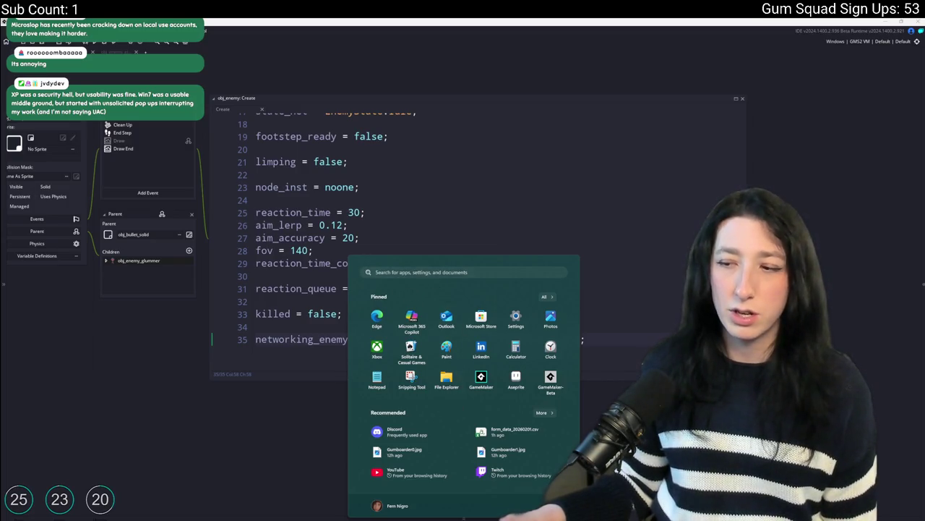
{"action": "key", "text": "Escape"}
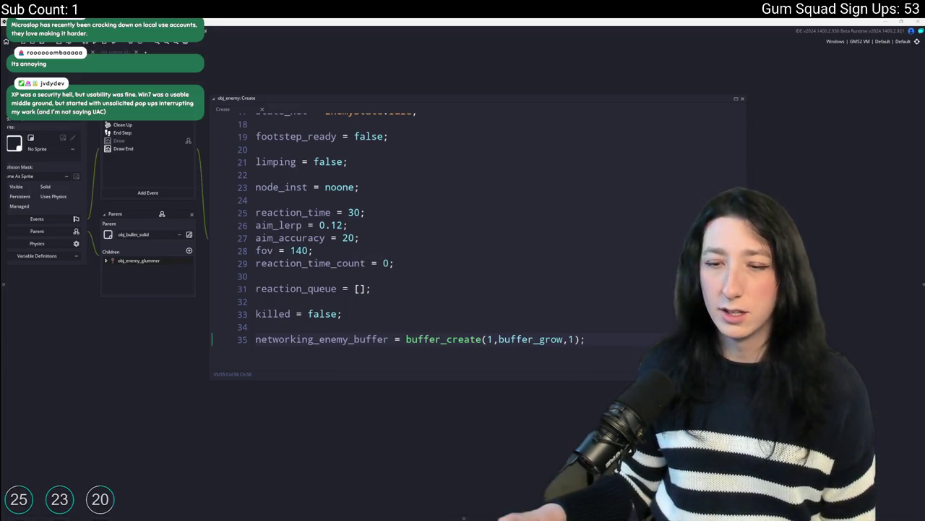
Bring up the Windows widgets board and its settings, then close them
{"action": "key", "text": "super+w"}
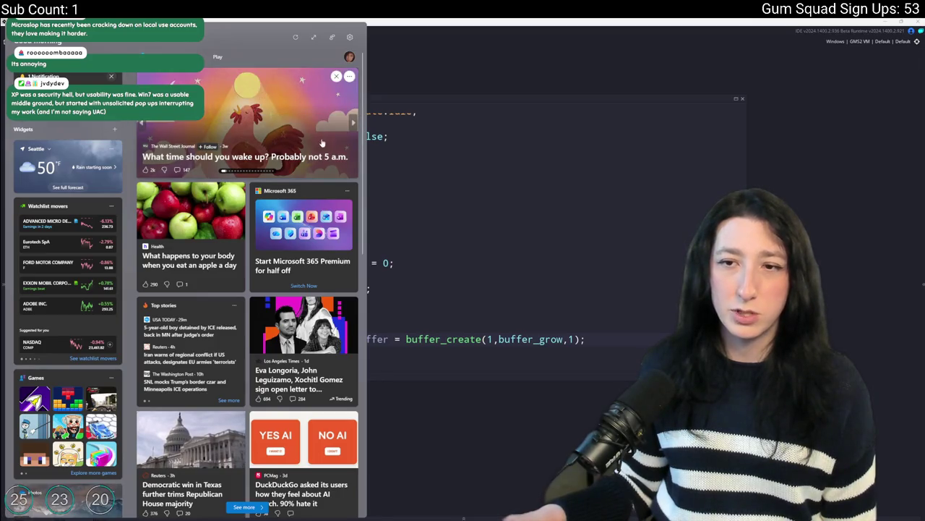
{"action": "mouse_move", "coordinate": [214, 280]}
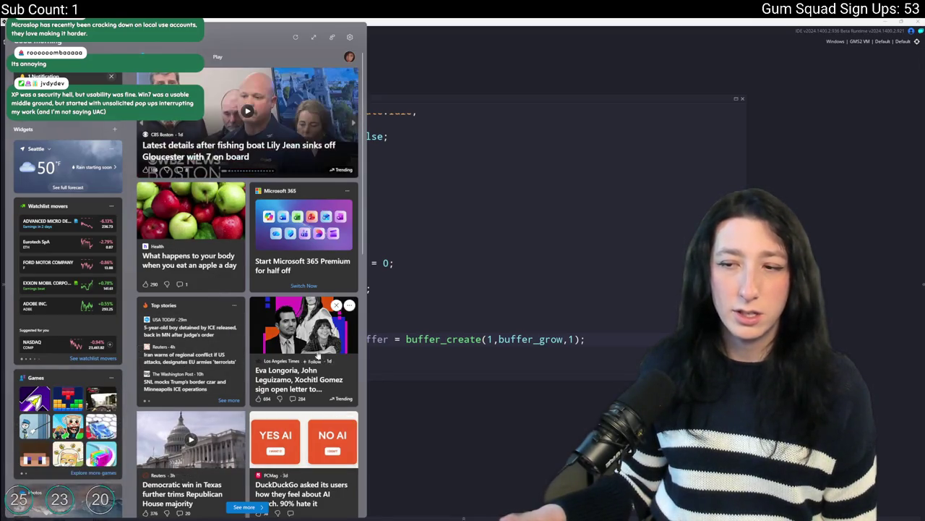
{"action": "mouse_move", "coordinate": [279, 94]}
{"action": "left_click", "coordinate": [348, 39]}
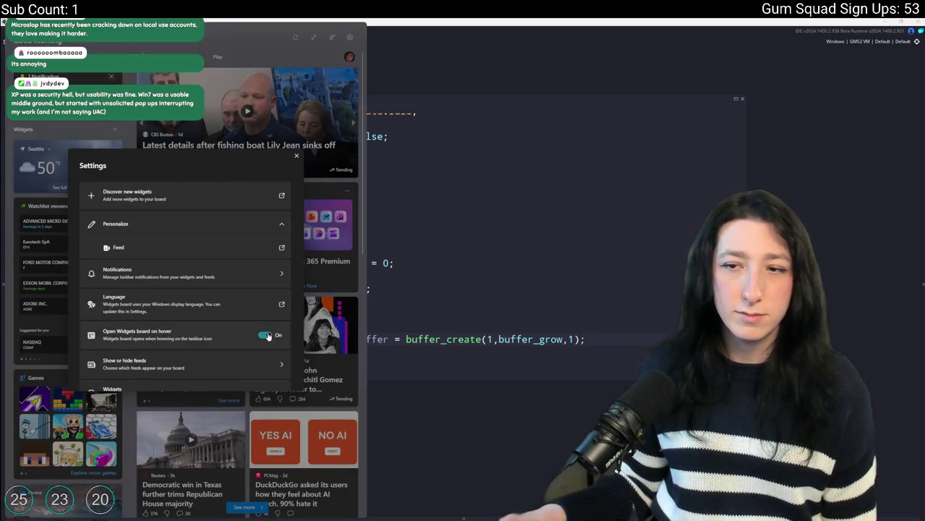
{"action": "scroll", "coordinate": [263, 340], "scroll_direction": "down", "scroll_amount": 4}
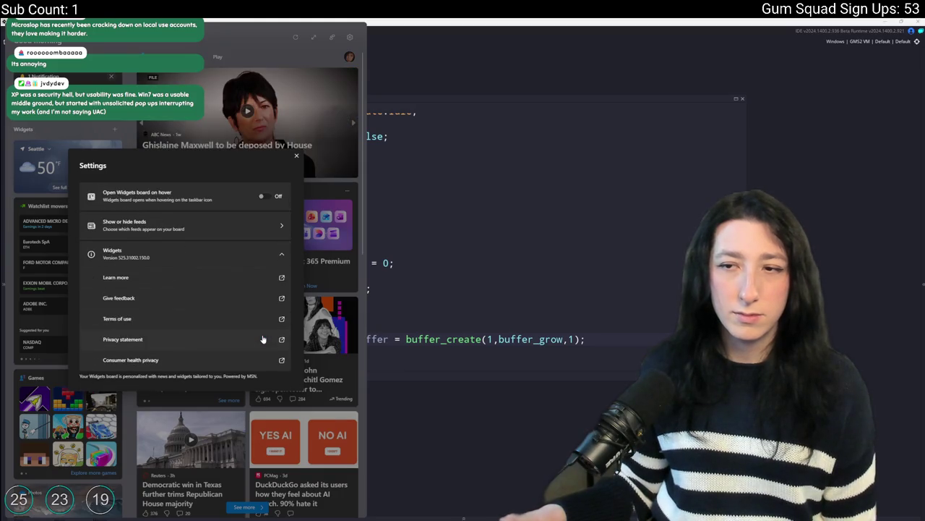
{"action": "scroll", "coordinate": [259, 235], "scroll_direction": "up", "scroll_amount": 4}
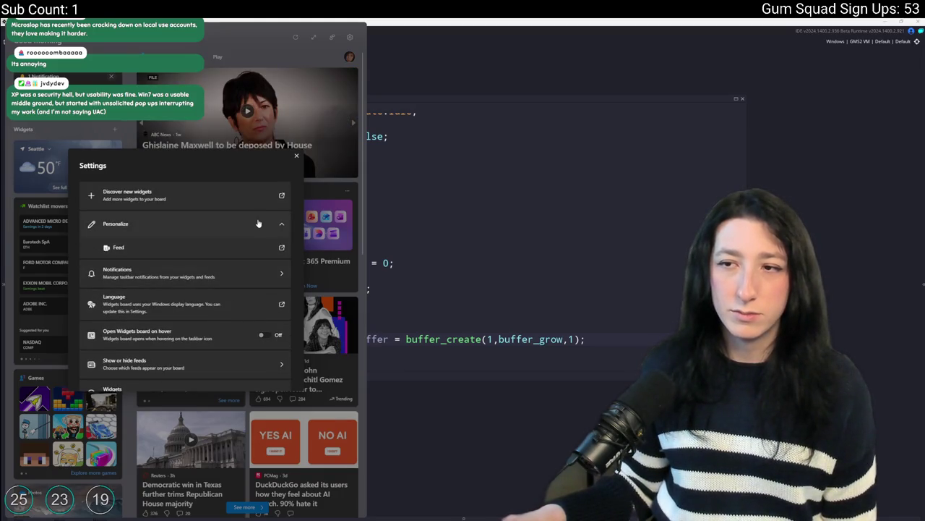
{"action": "left_click", "coordinate": [534, 116]}
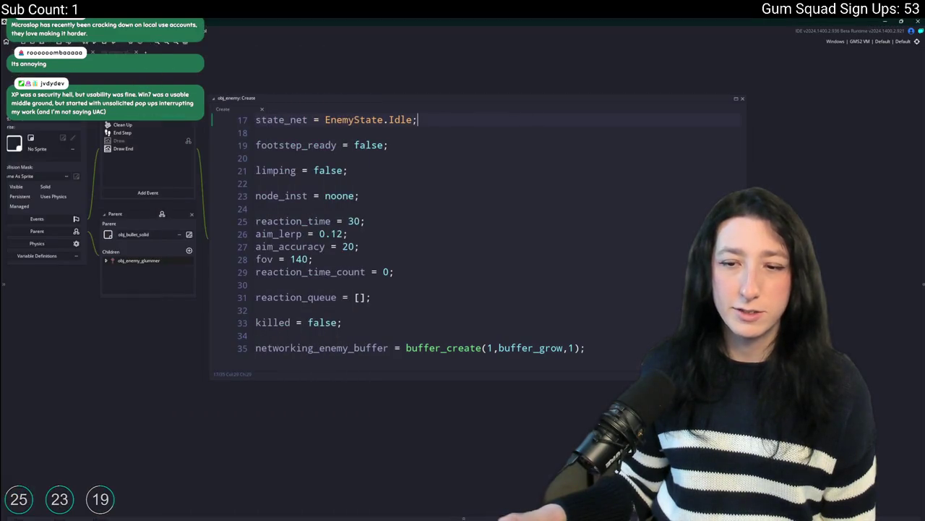
Browse the MSN feed personalization settings, then close them and the widgets panel
{"action": "mouse_move", "coordinate": [75, 511]}
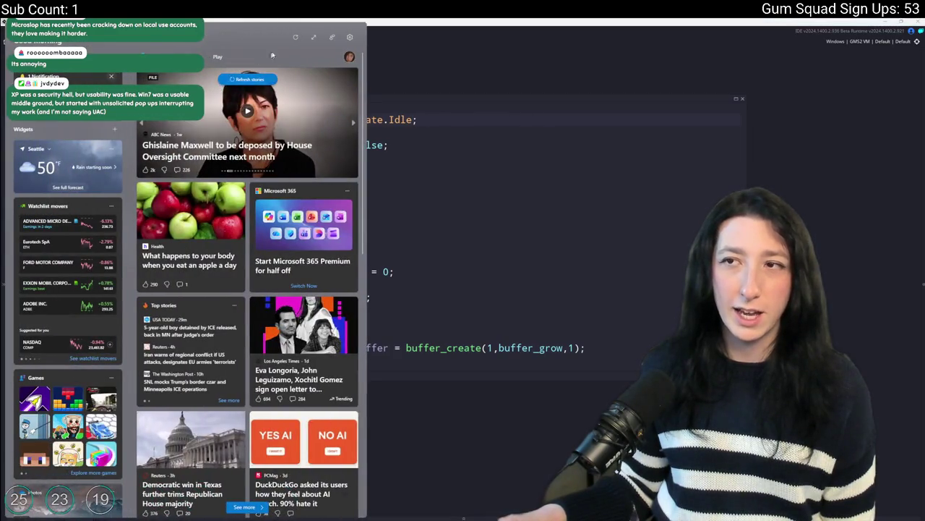
{"action": "left_click", "coordinate": [349, 37]}
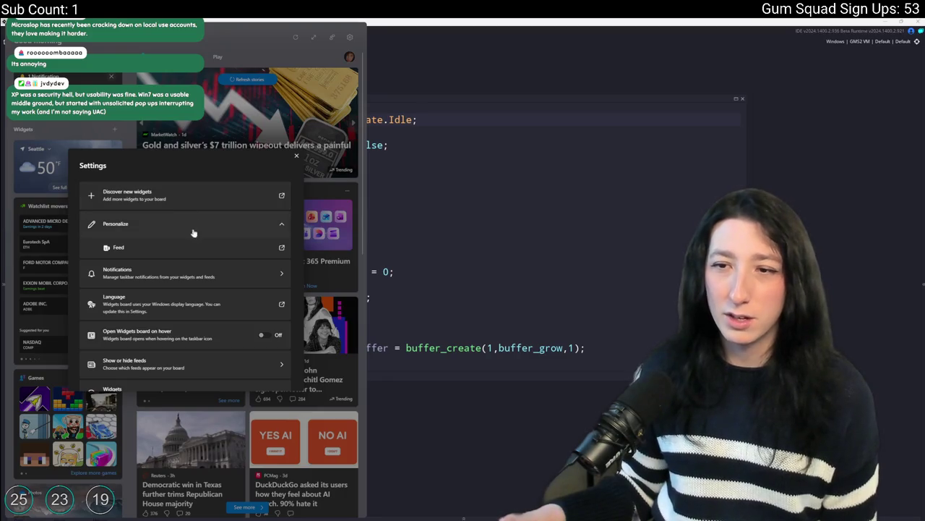
{"action": "left_click", "coordinate": [220, 247]}
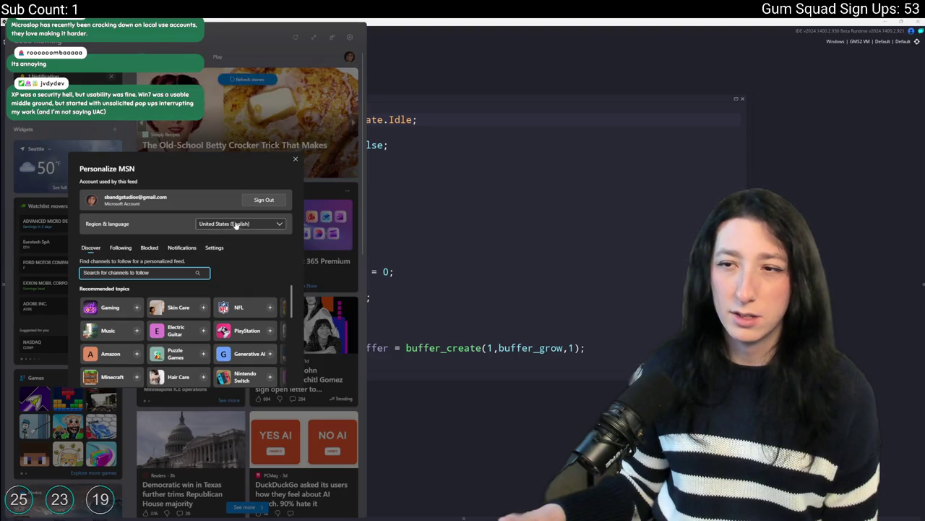
{"action": "left_click", "coordinate": [120, 249]}
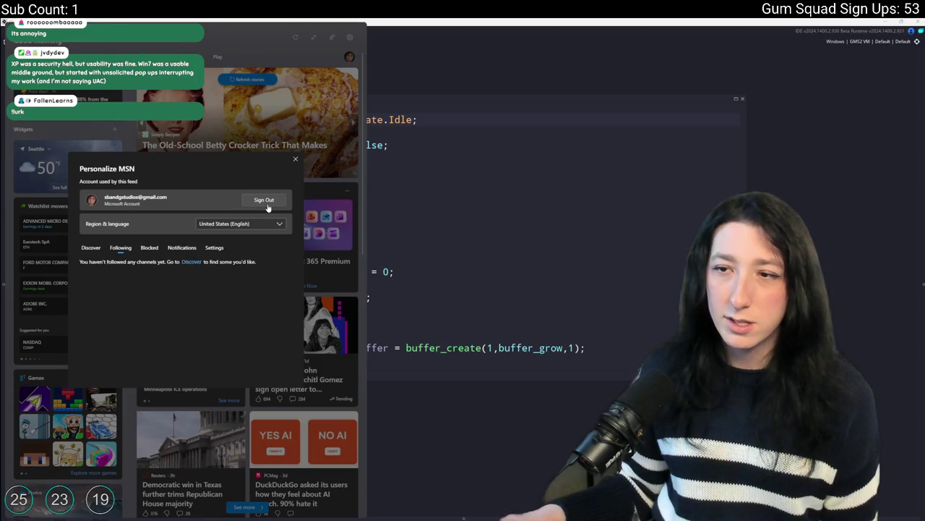
{"action": "left_click", "coordinate": [215, 248]}
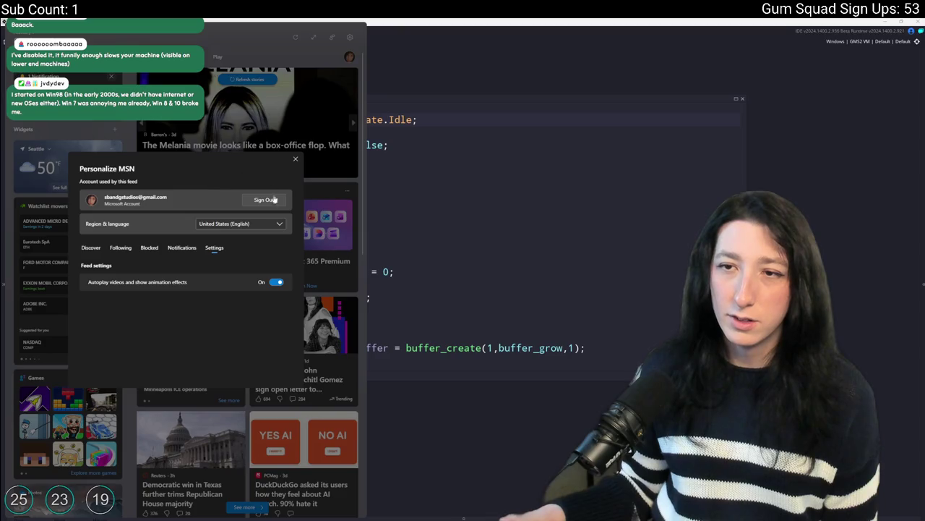
{"action": "left_click", "coordinate": [295, 158]}
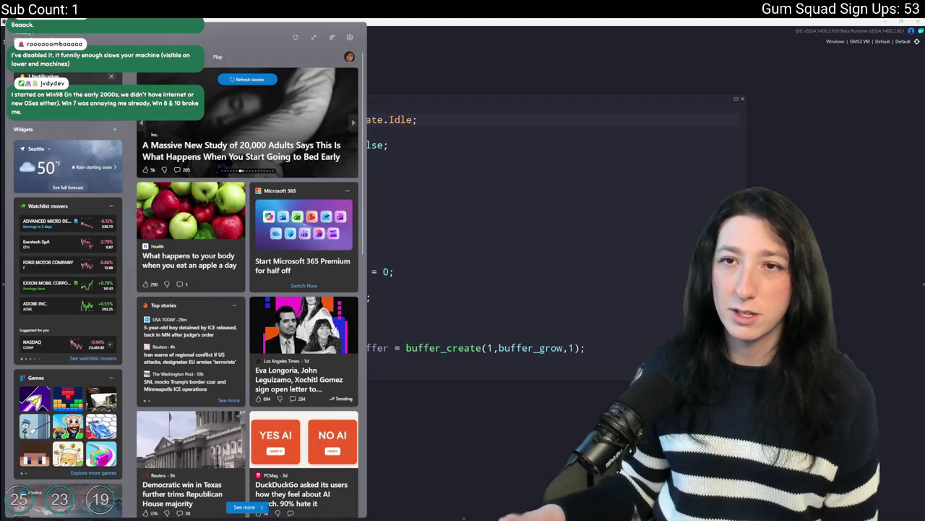
{"action": "left_click", "coordinate": [83, 512]}
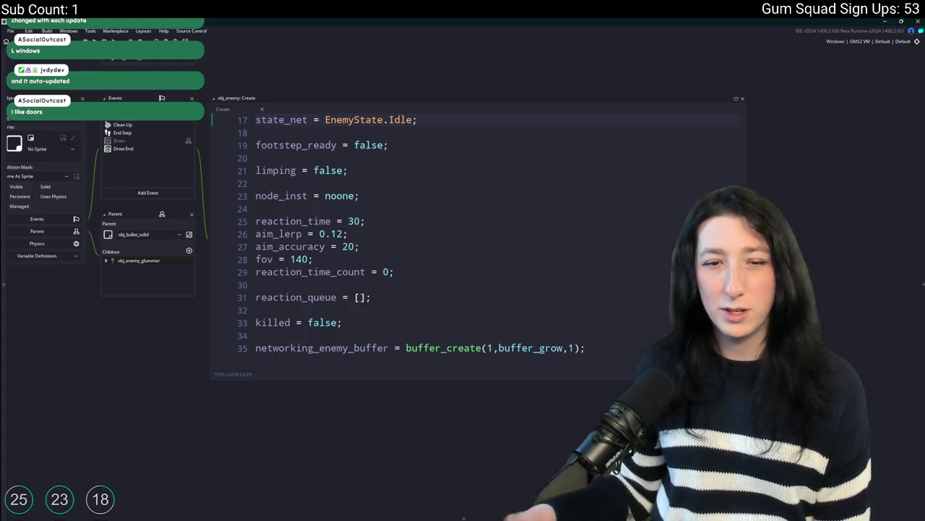
{"action": "right_click", "coordinate": [354, 517]}
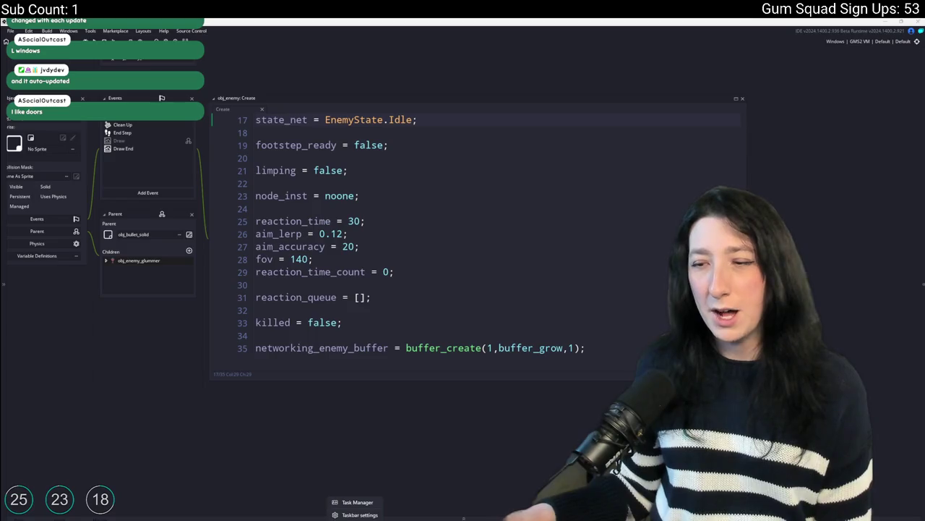
{"action": "left_click", "coordinate": [402, 418]}
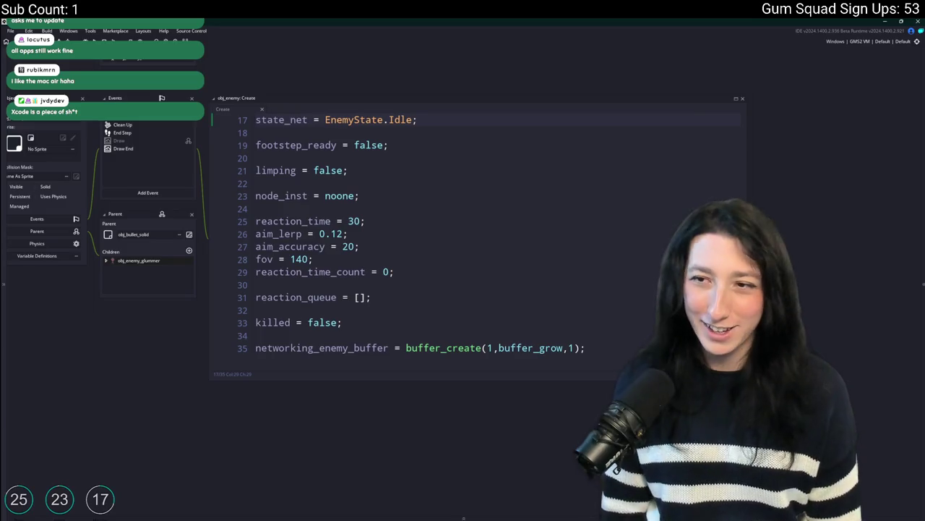
{"action": "left_click", "coordinate": [627, 345]}
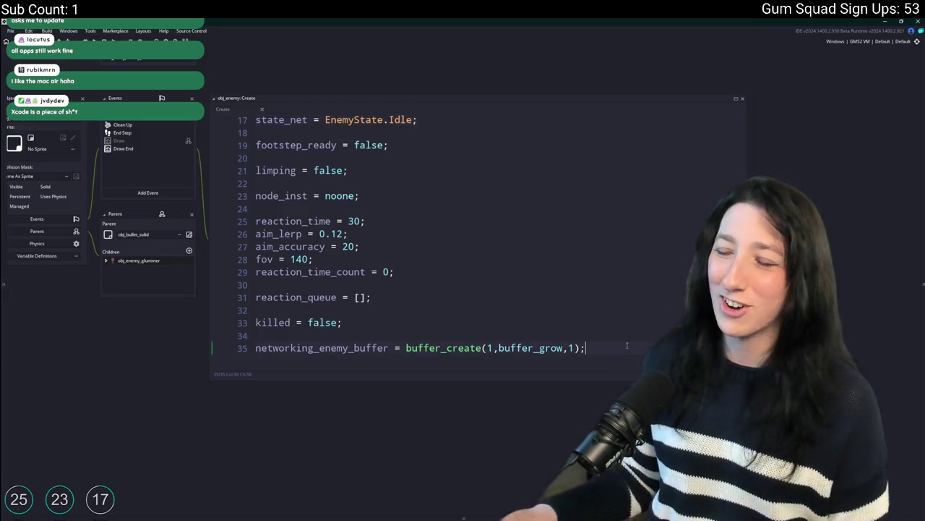
Add blank lines, save, and write path_node_data = { x : 0, y : 0, used : false }; on line 37
{"action": "key", "text": "Return"}
{"action": "key", "text": "Return"}
{"action": "key", "text": "ctrl+s"}
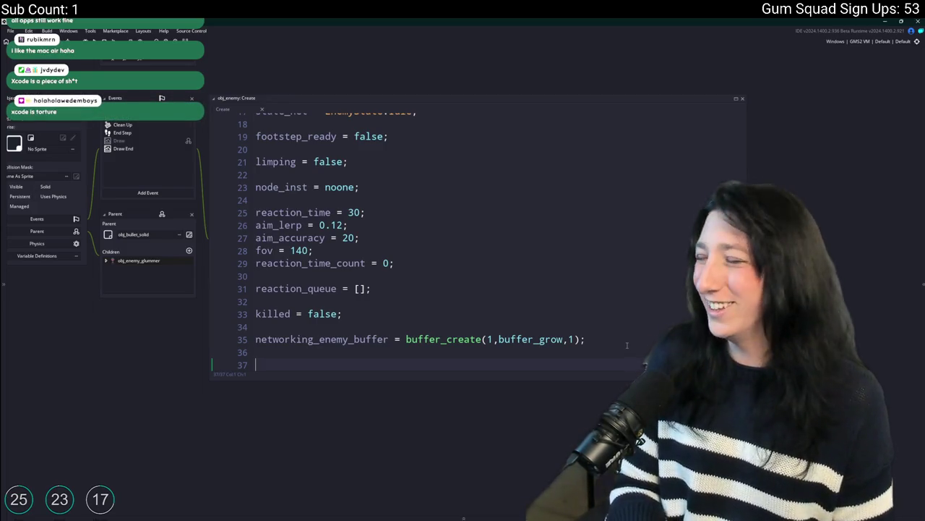
{"action": "type", "text": "global.Ai_Astar_Grid"}
{"action": "key", "text": "ctrl+z"}
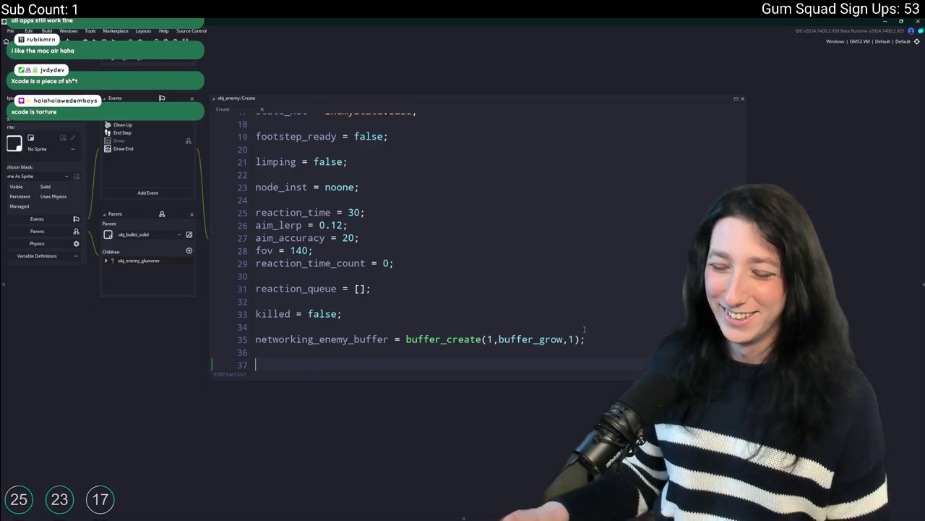
{"action": "type", "text": "path_"}
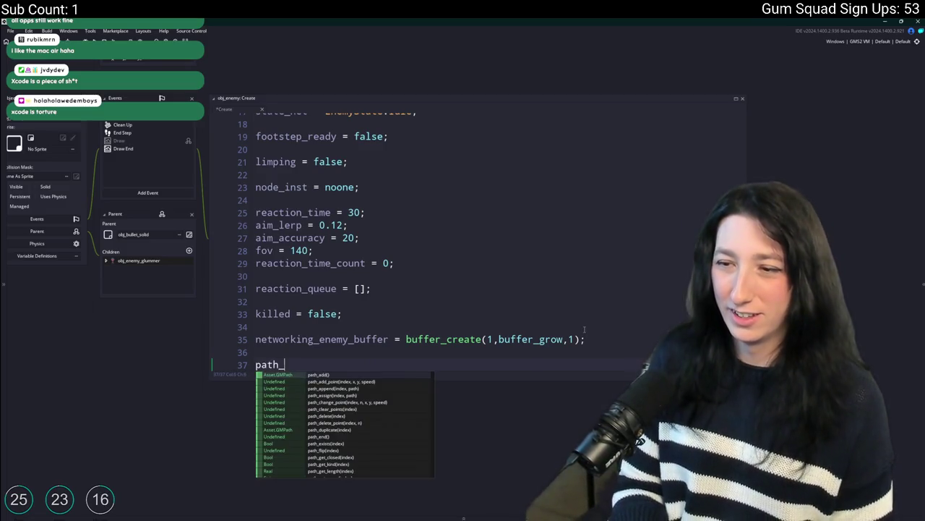
{"action": "type", "text": "node_"}
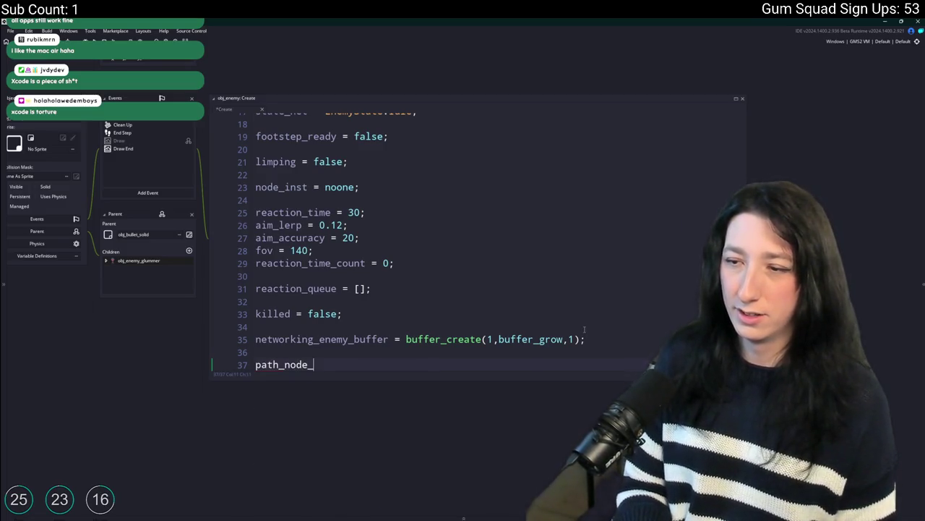
{"action": "type", "text": "used"}
{"action": "key", "text": "BackSpace"}
{"action": "key", "text": "BackSpace"}
{"action": "key", "text": "BackSpace"}
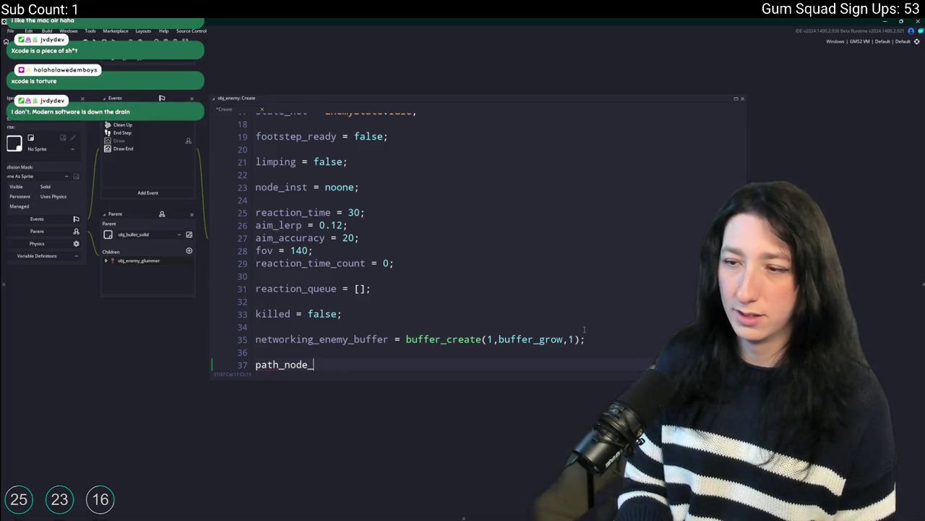
{"action": "type", "text": "data"}
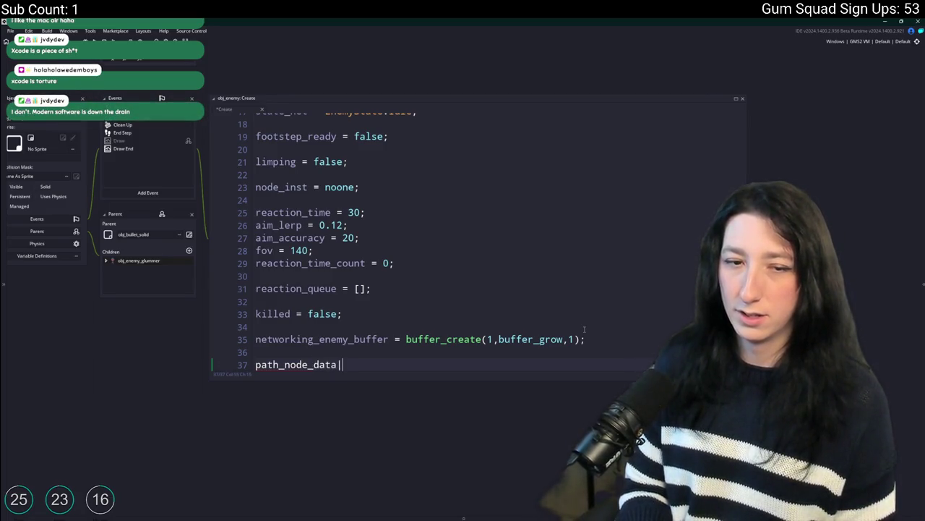
{"action": "type", "text": " ="}
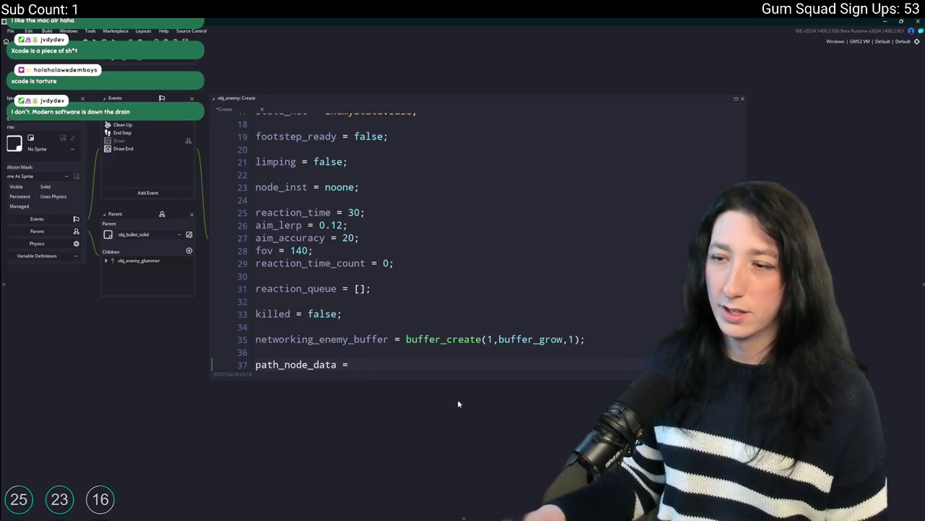
{"action": "scroll", "coordinate": [444, 384], "scroll_direction": "down", "scroll_amount": 2}
{"action": "scroll", "coordinate": [444, 385], "scroll_direction": "down", "scroll_amount": 2}
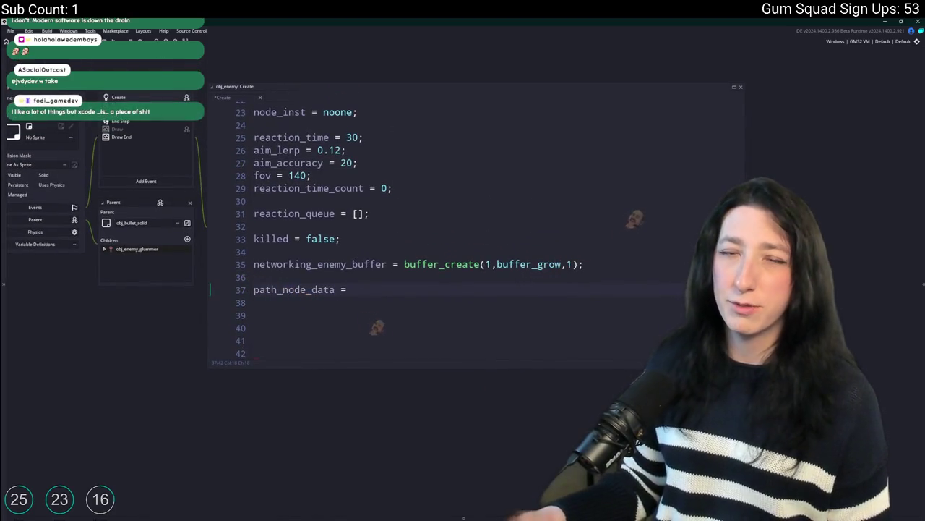
{"action": "type", "text": "{"}
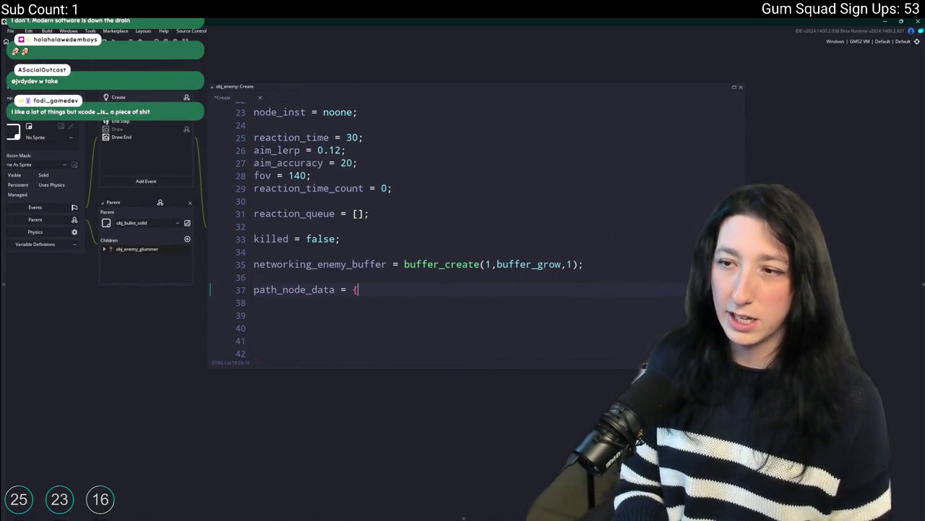
{"action": "type", "text": " x : "}
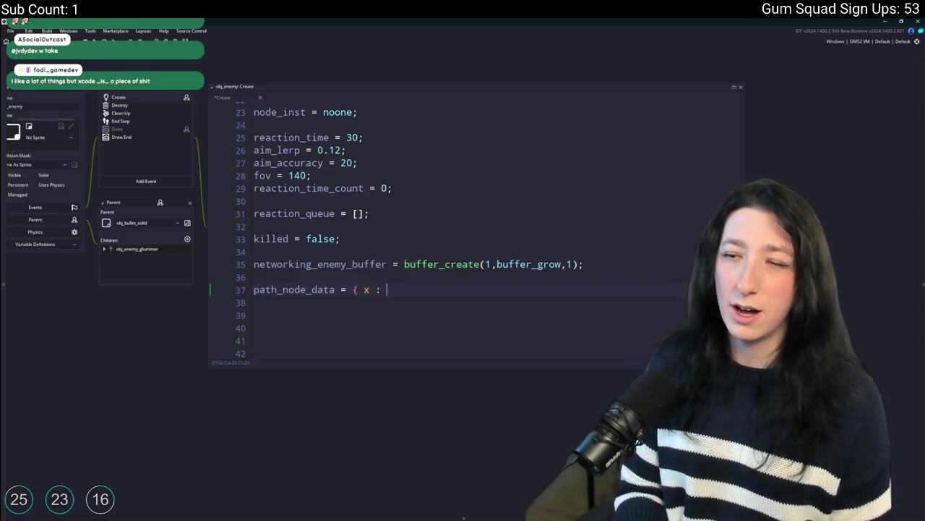
{"action": "type", "text": " 0,"}
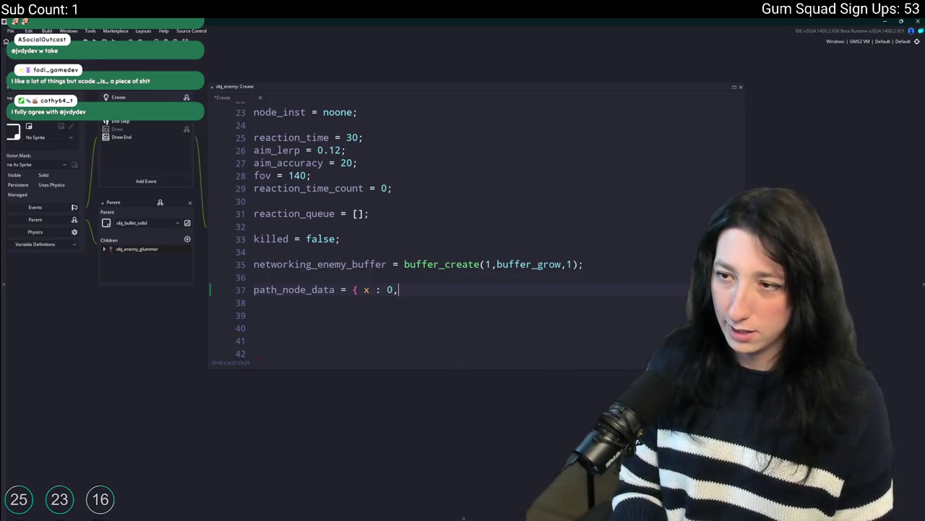
{"action": "type", "text": " y : 0, used :"}
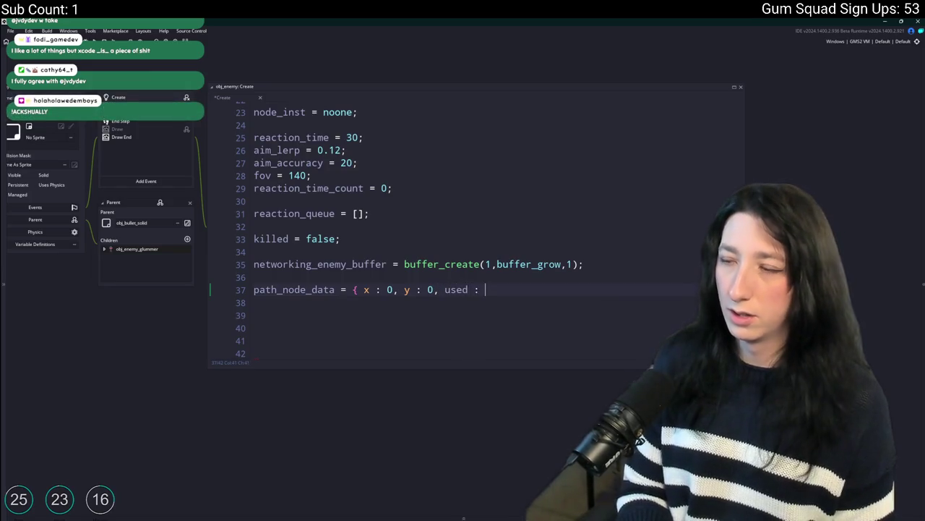
{"action": "type", "text": "false };"}
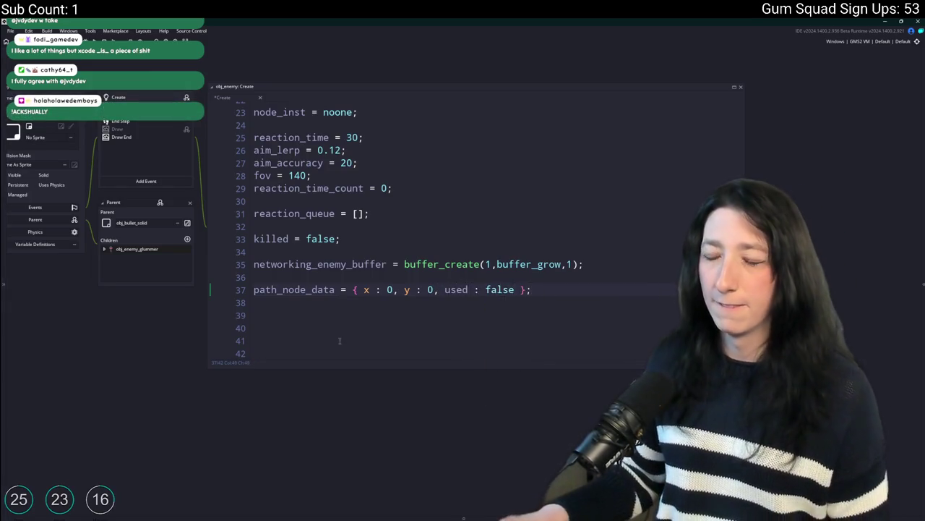
Inspect the path_node_data name and its struct field types on line 37
{"action": "double_click", "coordinate": [291, 291]}
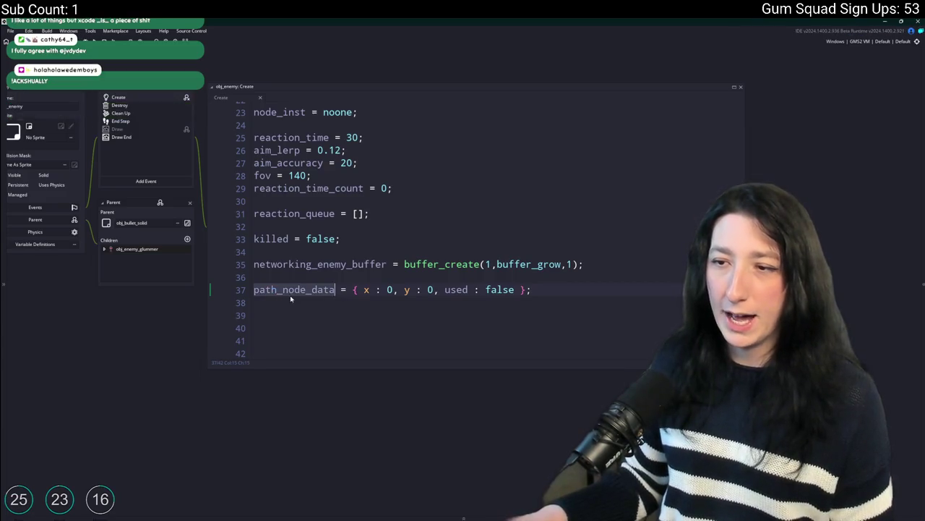
{"action": "left_click", "coordinate": [254, 290]}
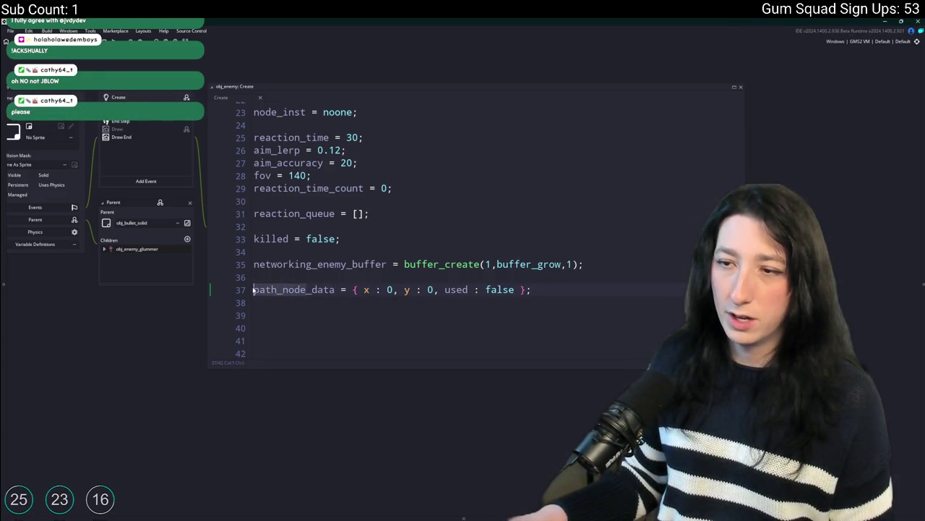
{"action": "key", "text": "Right"}
{"action": "key", "text": "Right"}
{"action": "key", "text": "Right"}
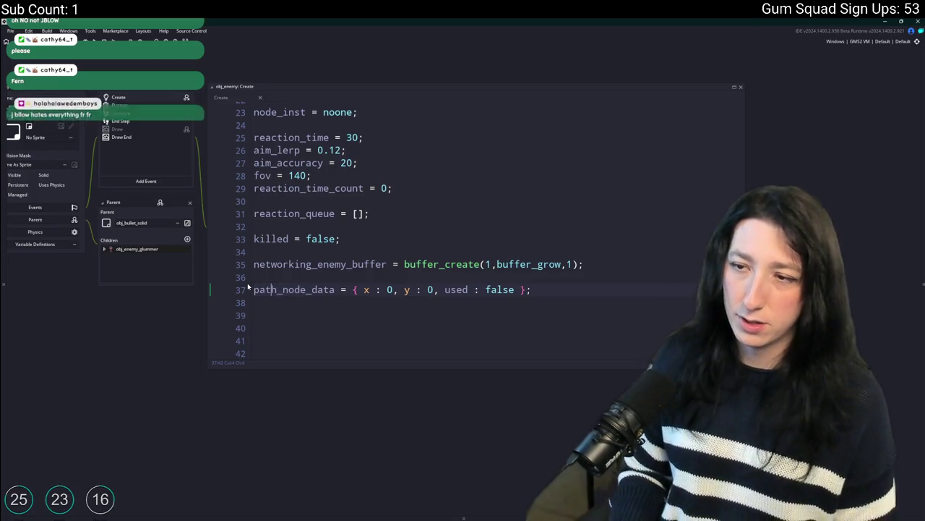
{"action": "left_click", "coordinate": [311, 289]}
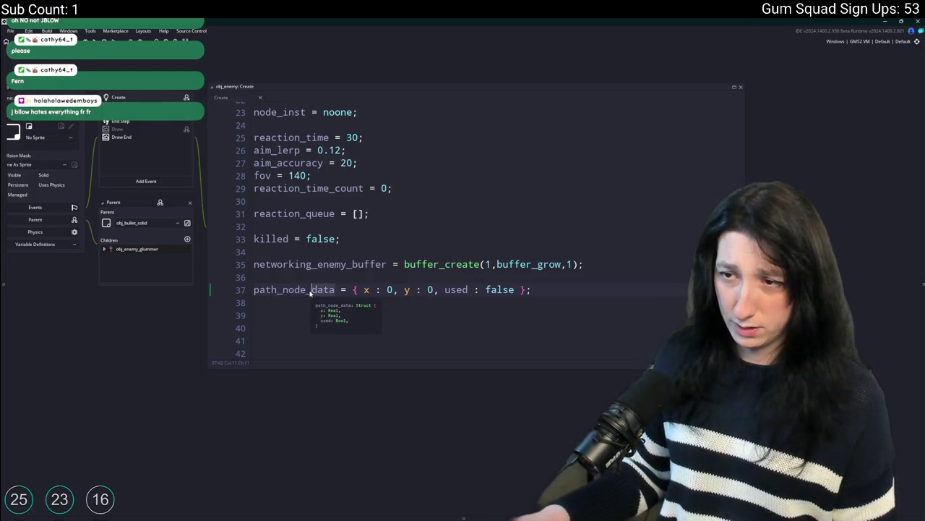
{"action": "double_click", "coordinate": [311, 290]}
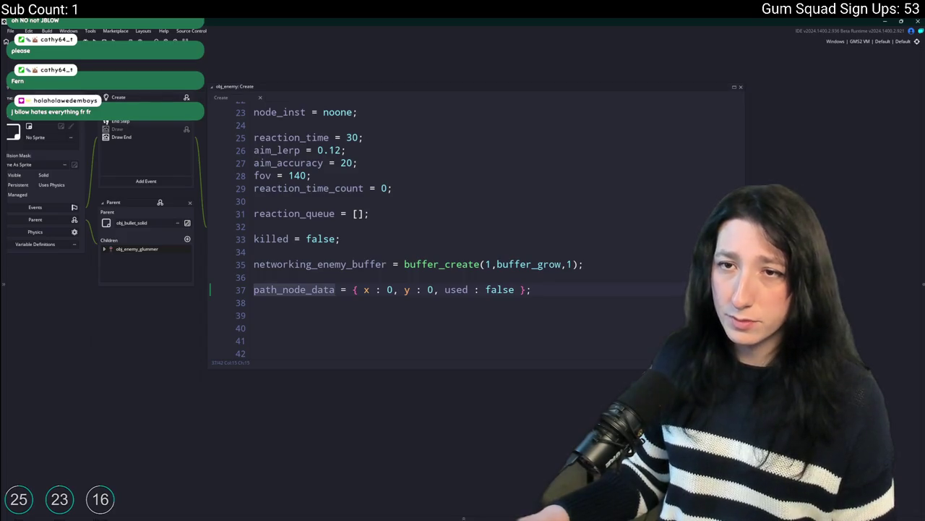
{"action": "scroll", "coordinate": [326, 434], "scroll_direction": "up", "scroll_amount": 5}
{"action": "scroll", "coordinate": [326, 433], "scroll_direction": "down", "scroll_amount": 3}
{"action": "left_click", "coordinate": [327, 444]}
Open the Begin Step - States code and scroll through its switch cases to the Shoot case
{"action": "double_click", "coordinate": [327, 434]}
{"action": "scroll", "coordinate": [338, 150], "scroll_direction": "up", "scroll_amount": 5}
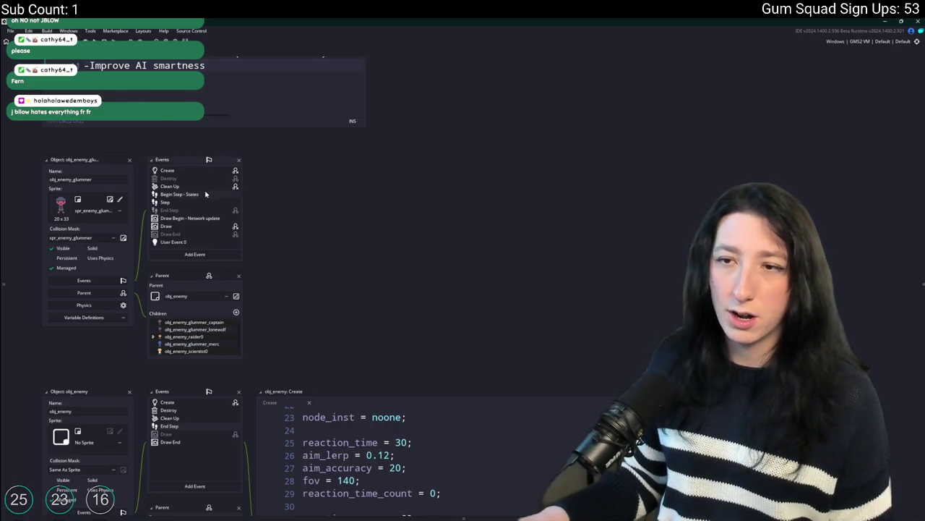
{"action": "double_click", "coordinate": [206, 194]}
{"action": "scroll", "coordinate": [838, 267], "scroll_direction": "up", "scroll_amount": 6}
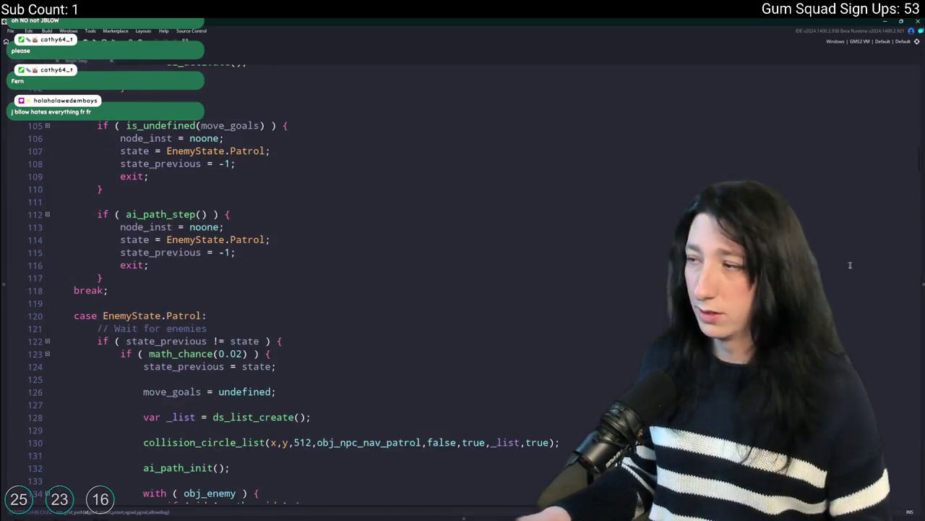
{"action": "left_click", "coordinate": [909, 162]}
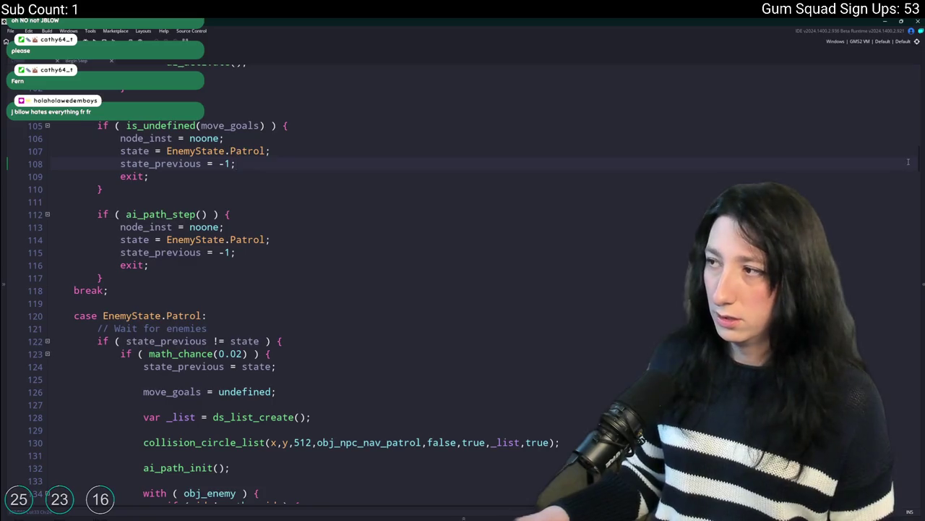
{"action": "left_click_drag", "start_coordinate": [920, 164], "coordinate": [915, 125]}
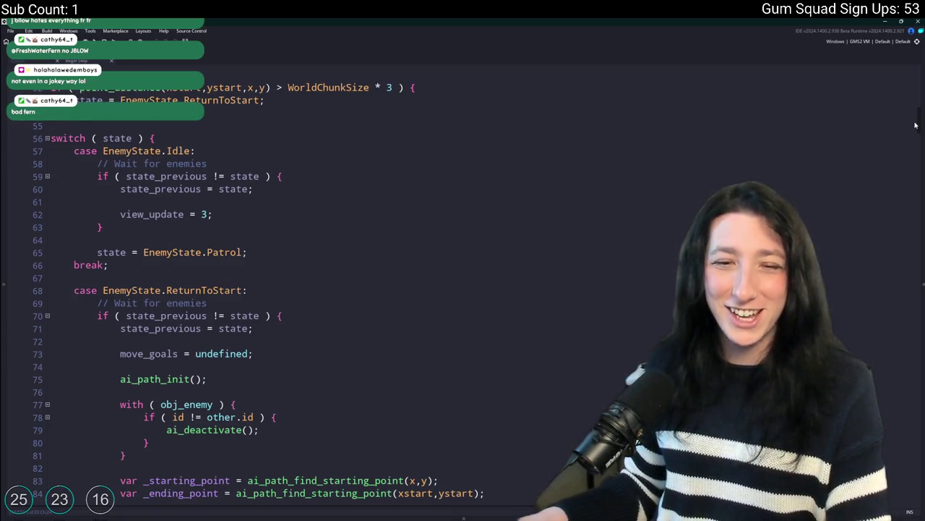
{"action": "scroll", "coordinate": [915, 125], "scroll_direction": "up", "scroll_amount": 1}
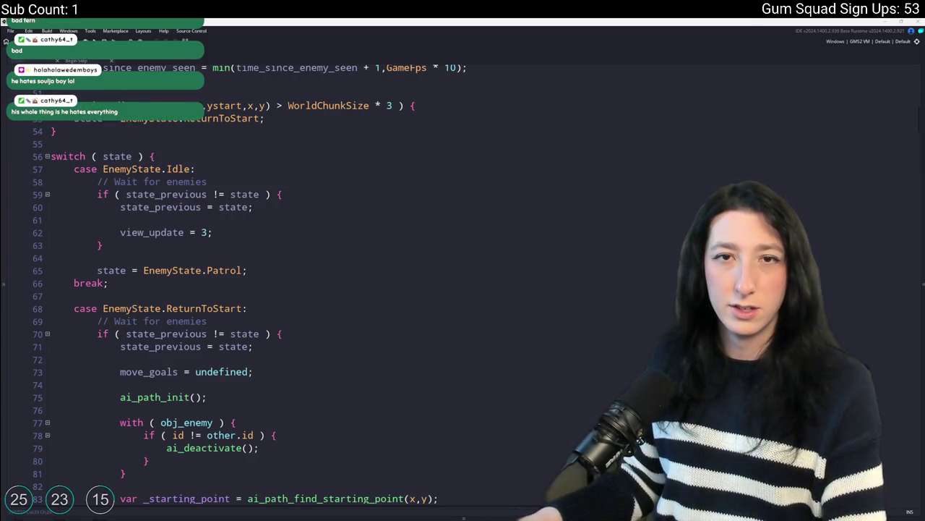
{"action": "scroll", "coordinate": [867, 209], "scroll_direction": "down", "scroll_amount": 8}
{"action": "scroll", "coordinate": [867, 209], "scroll_direction": "up", "scroll_amount": 6}
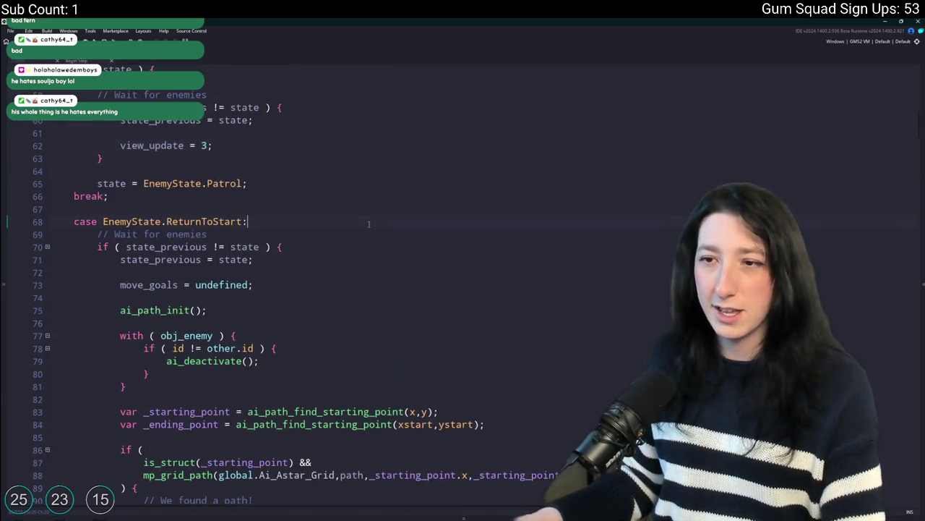
{"action": "scroll", "coordinate": [866, 209], "scroll_direction": "down", "scroll_amount": 1}
{"action": "mouse_move", "coordinate": [920, 125]}
{"action": "left_mouse_down"}
{"action": "mouse_move", "coordinate": [880, 263]}
{"action": "mouse_move", "coordinate": [876, 239]}
{"action": "mouse_move", "coordinate": [875, 248]}
{"action": "left_mouse_up"}
{"action": "left_click", "coordinate": [290, 239]}
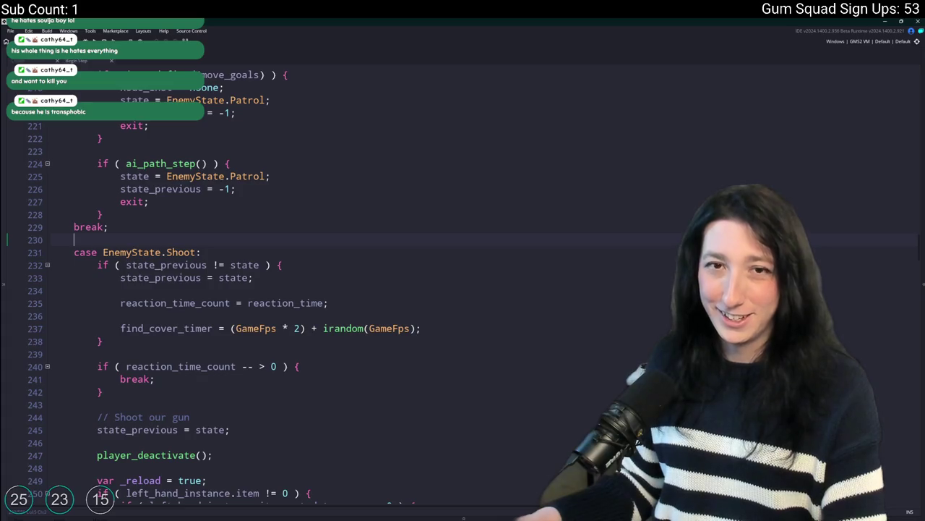
Work in the EnemyState.Shoot setup lines for reaction_time_count and find_cover_timer
{"action": "left_click", "coordinate": [283, 252]}
{"action": "scroll", "coordinate": [360, 128], "scroll_direction": "down", "scroll_amount": 1}
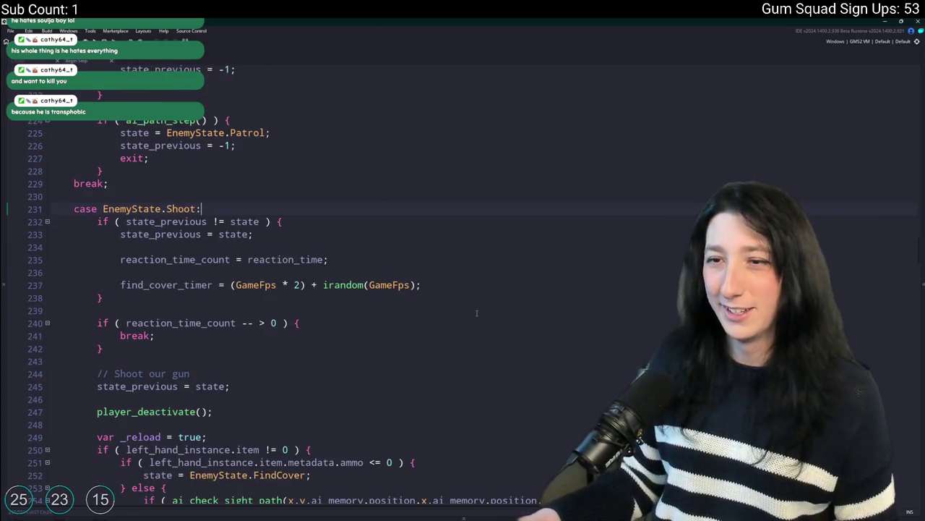
{"action": "right_click", "coordinate": [488, 286]}
{"action": "key", "text": "Escape"}
{"action": "key", "text": "Up"}
{"action": "left_click", "coordinate": [466, 281]}
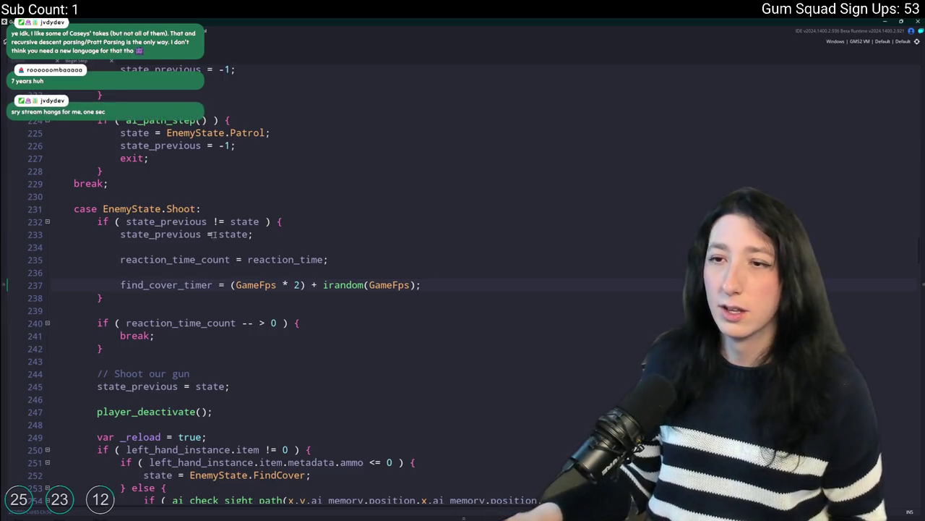
{"action": "key", "text": "Down"}
{"action": "key", "text": "Down"}
{"action": "key", "text": "Down"}
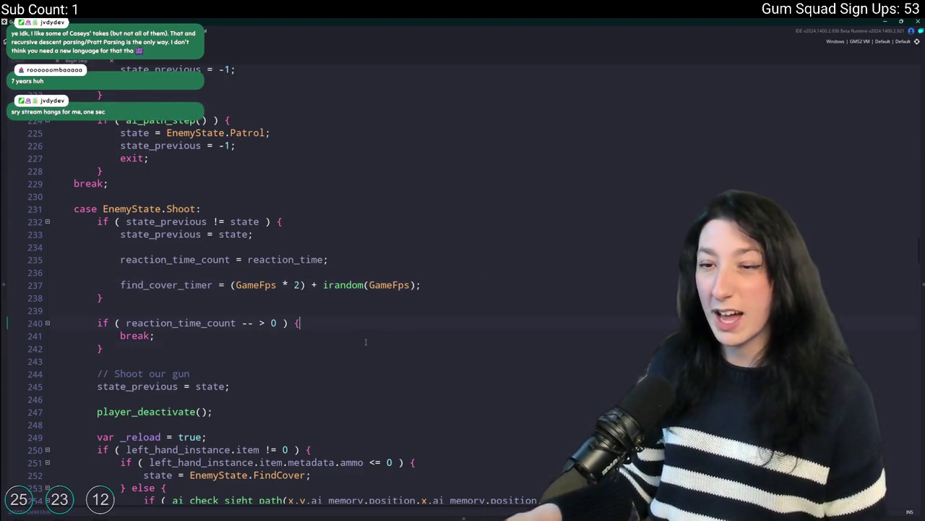
Insert empty lines below find_cover_timer in the Shoot setup and check another event tab
{"action": "key", "text": "Up"}
{"action": "key", "text": "Up"}
{"action": "key", "text": "Up"}
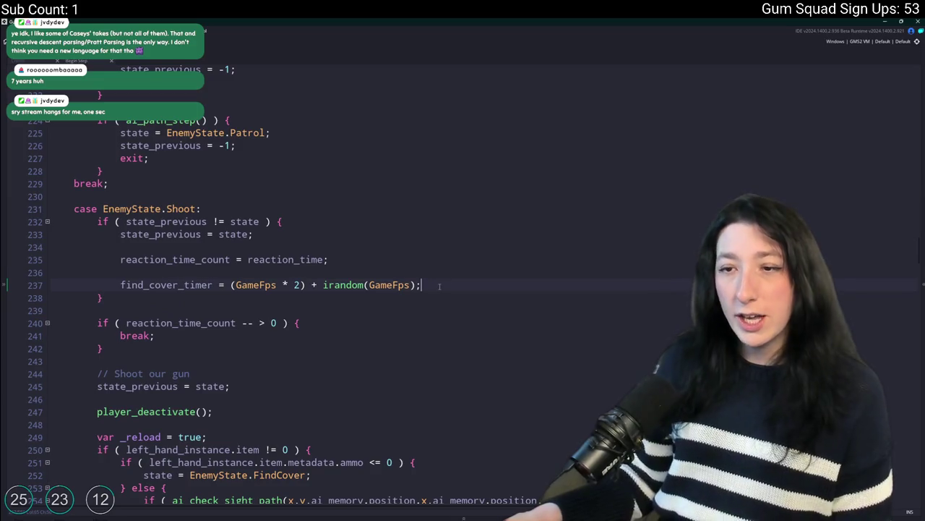
{"action": "key", "text": "Return"}
{"action": "key", "text": "Return"}
{"action": "type", "text": "path_node_data"}
{"action": "key", "text": "ctrl+BackSpace"}
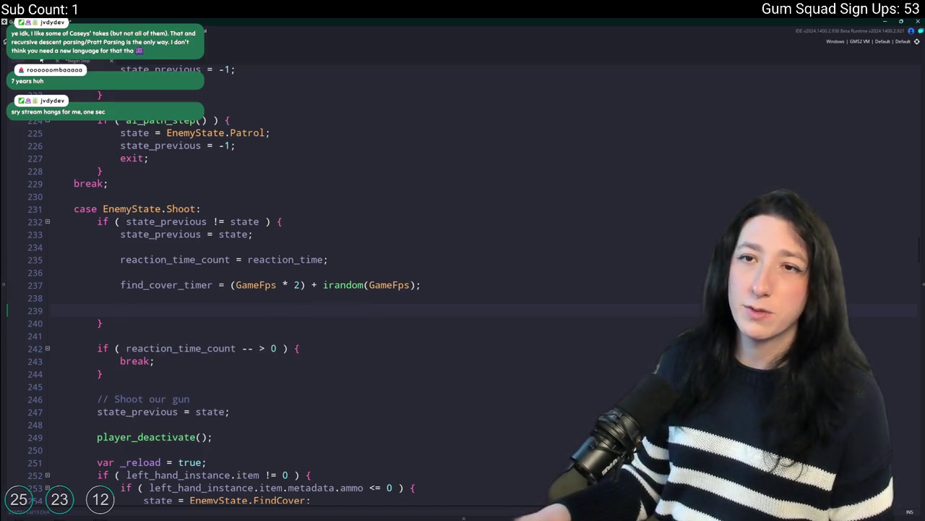
{"action": "left_click", "coordinate": [35, 61]}
{"action": "left_click", "coordinate": [78, 63]}
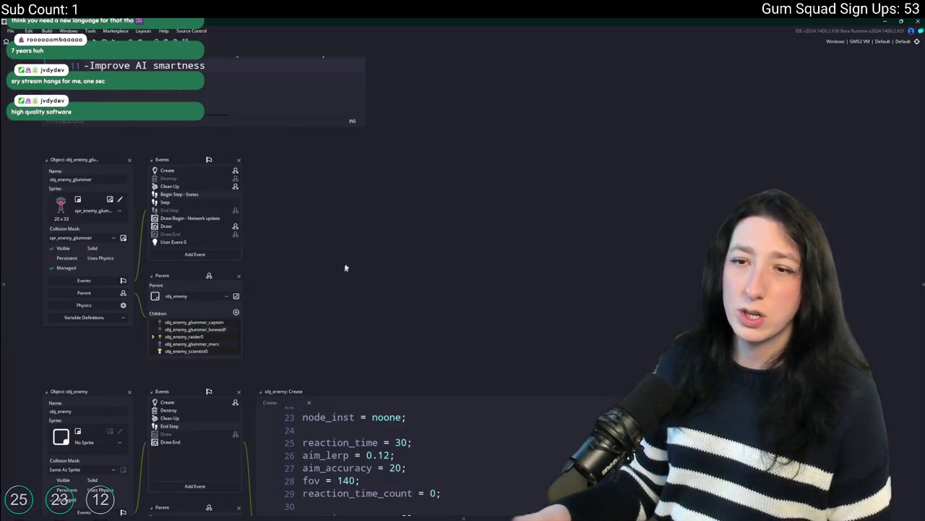
Put the caret on line 39 of obj_enemy's Create code and maximize the editor
{"action": "scroll", "coordinate": [344, 269], "scroll_direction": "down", "scroll_amount": 5}
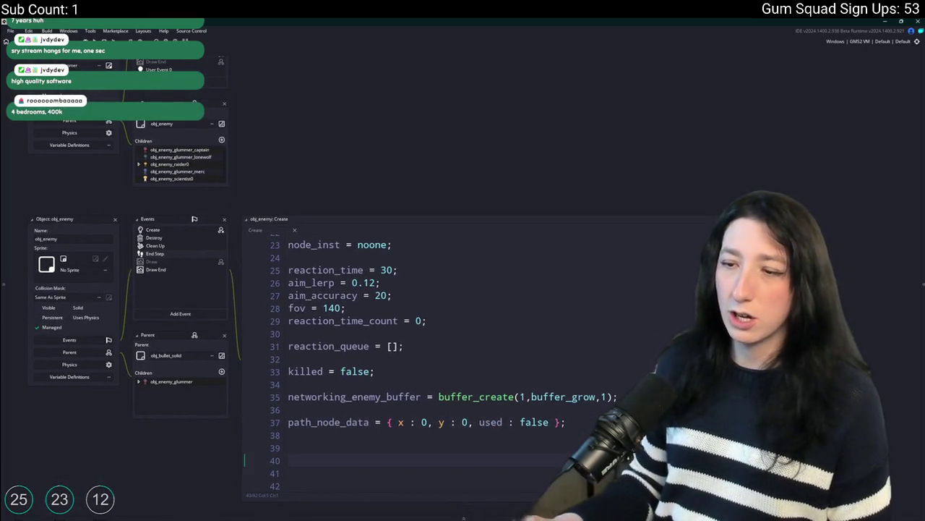
{"action": "scroll", "coordinate": [465, 415], "scroll_direction": "down", "scroll_amount": 1}
{"action": "left_click", "coordinate": [444, 422]}
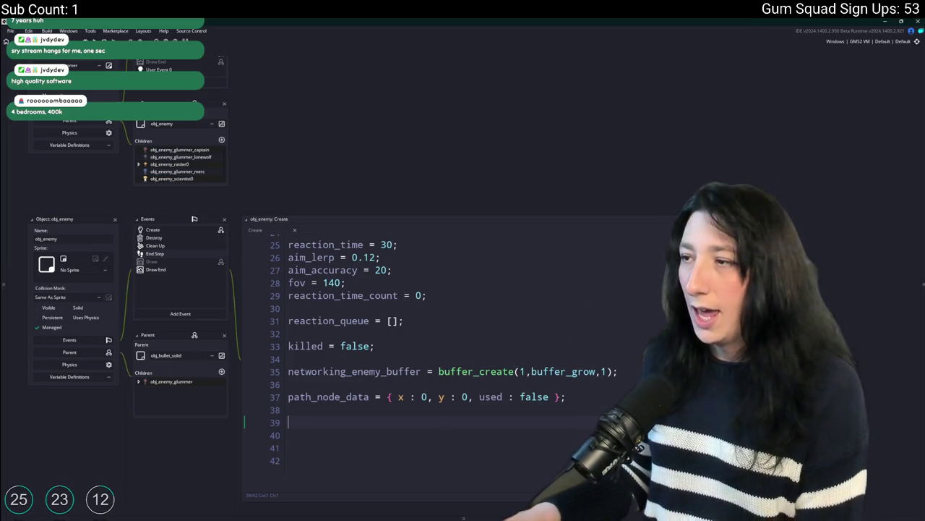
{"action": "key", "text": "ctrl+m"}
{"action": "key", "text": "F12"}
{"action": "key", "text": "F12"}
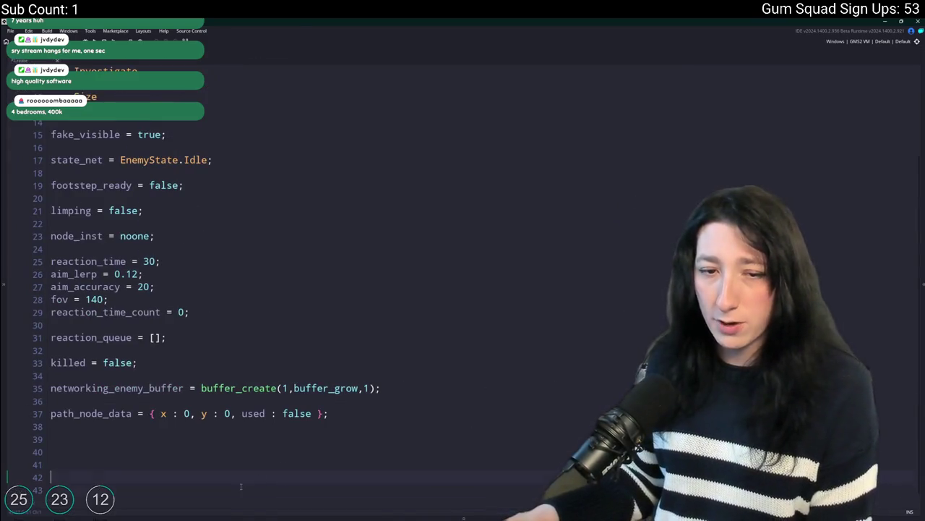
{"action": "key", "text": "Return"}
{"action": "key", "text": "Return"}
{"action": "key", "text": "Return"}
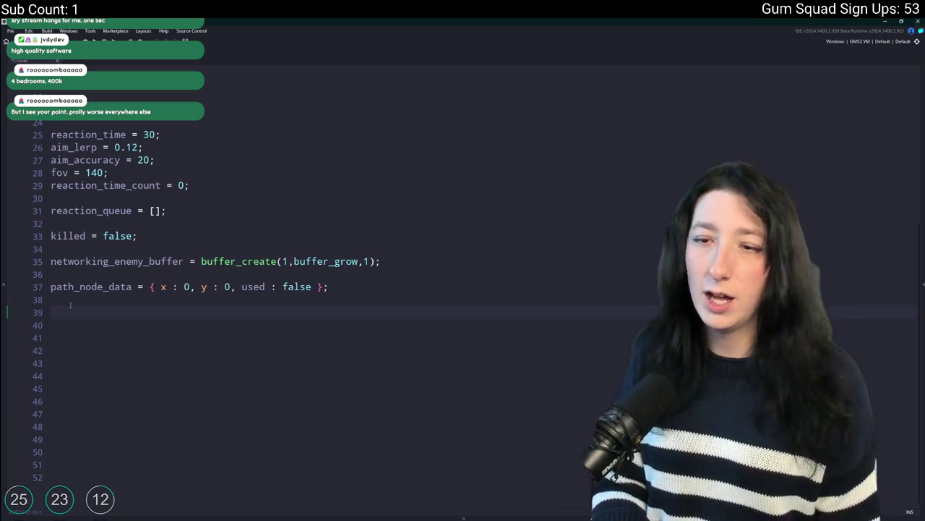
Start path_node_update = function() with an if block on path_node_data.used
{"action": "type", "text": "path_nodeu_ujpdate"}
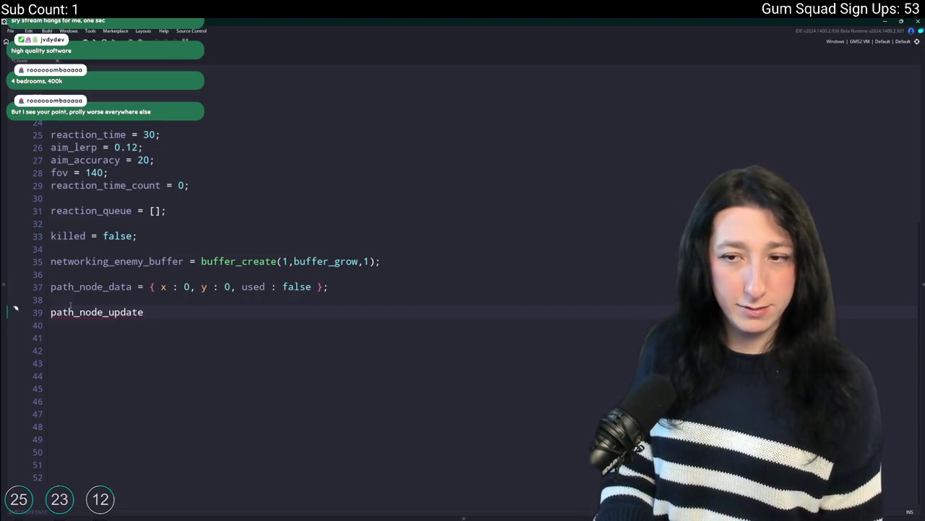
{"action": "type", "text": " function() {"}
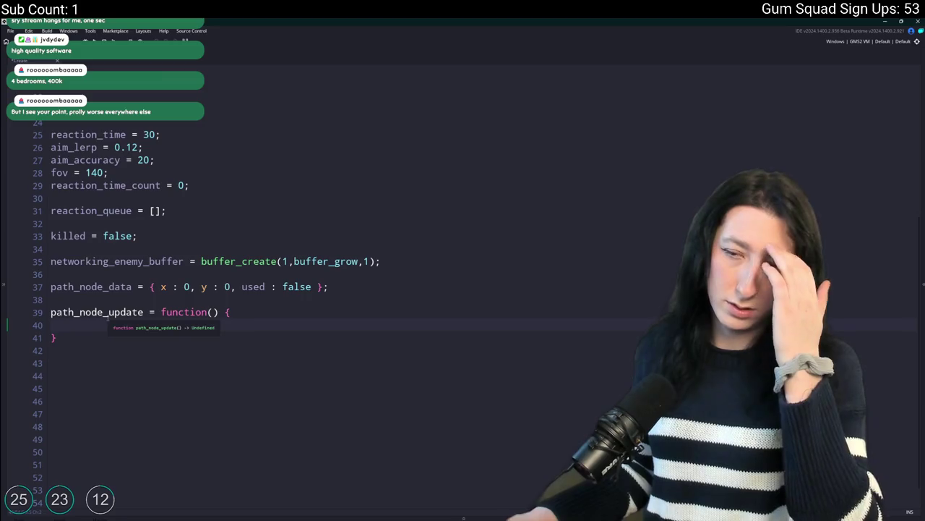
{"action": "scroll", "coordinate": [171, 324], "scroll_direction": "down", "scroll_amount": 1}
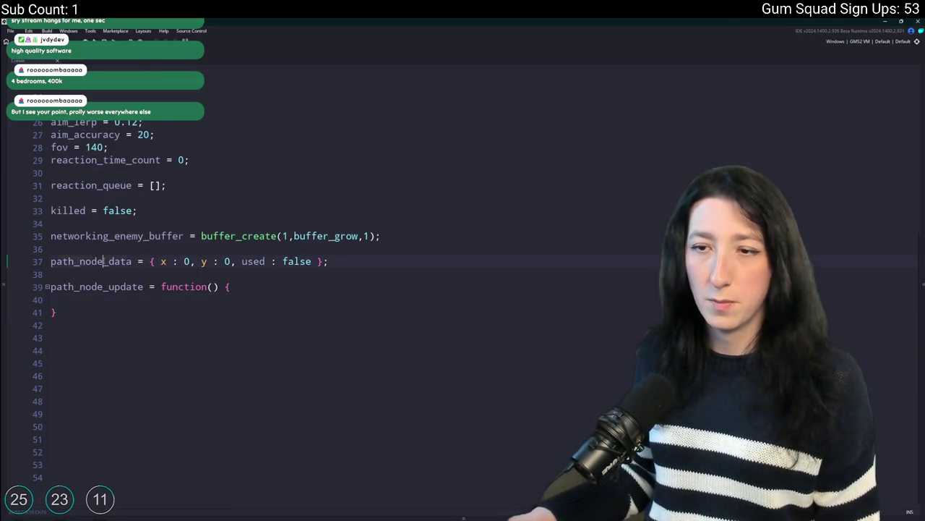
{"action": "type", "text": "if (path_node_data.used ) {"}
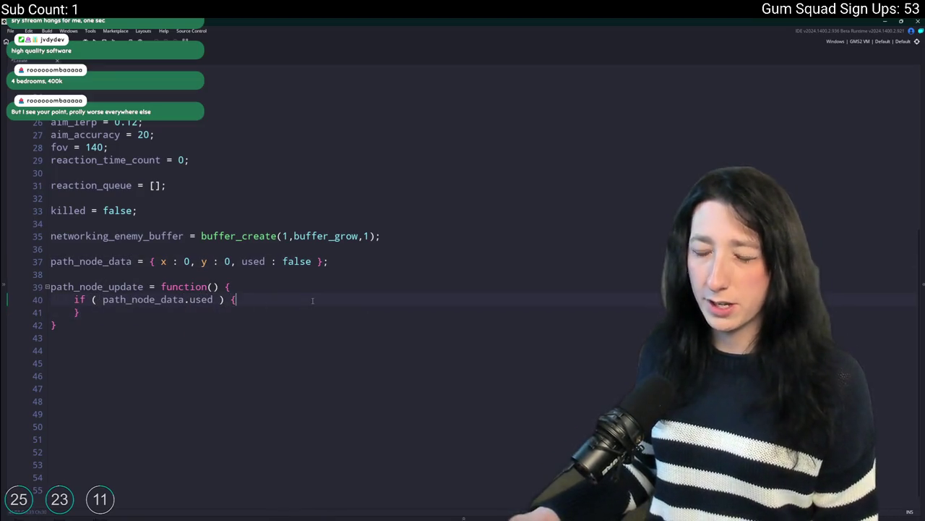
{"action": "key", "text": "Return"}
Inside the if, call mp_grid_clear_cell(global.Ai_Astar_Grid, path_node_data.x, path_node_data.y)
{"action": "type", "text": "_grid_"}
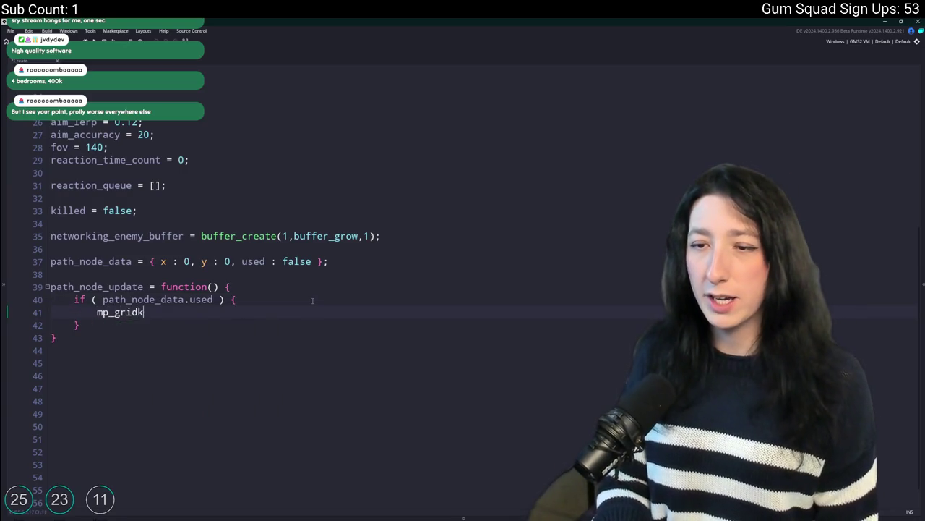
{"action": "key", "text": "Down"}
{"action": "key", "text": "Down"}
{"action": "key", "text": "Down"}
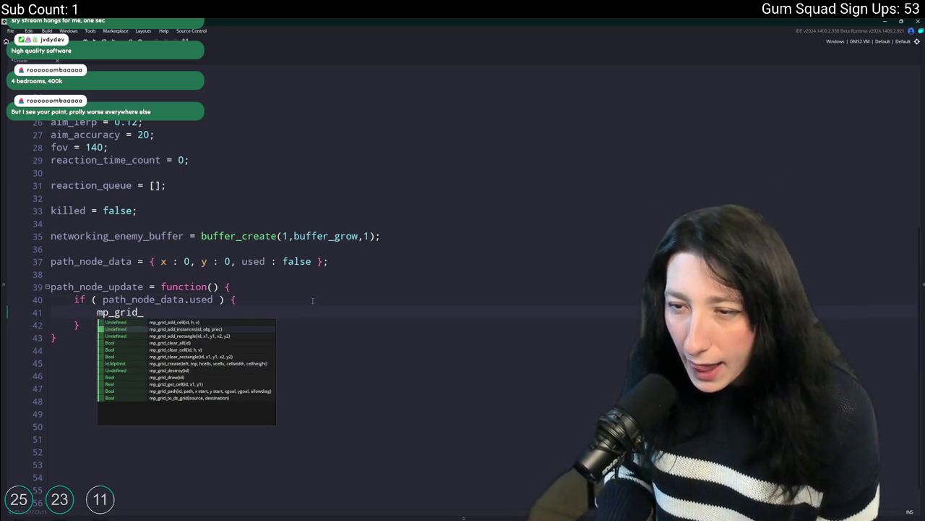
{"action": "key", "text": "Up"}
{"action": "key", "text": "Up"}
{"action": "key", "text": "Up"}
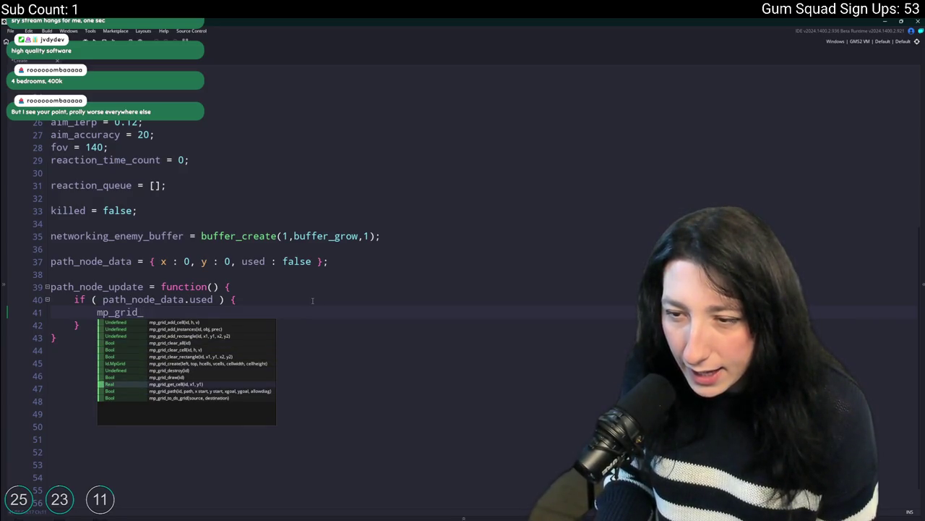
{"action": "key", "text": "Down"}
{"action": "key", "text": "Down"}
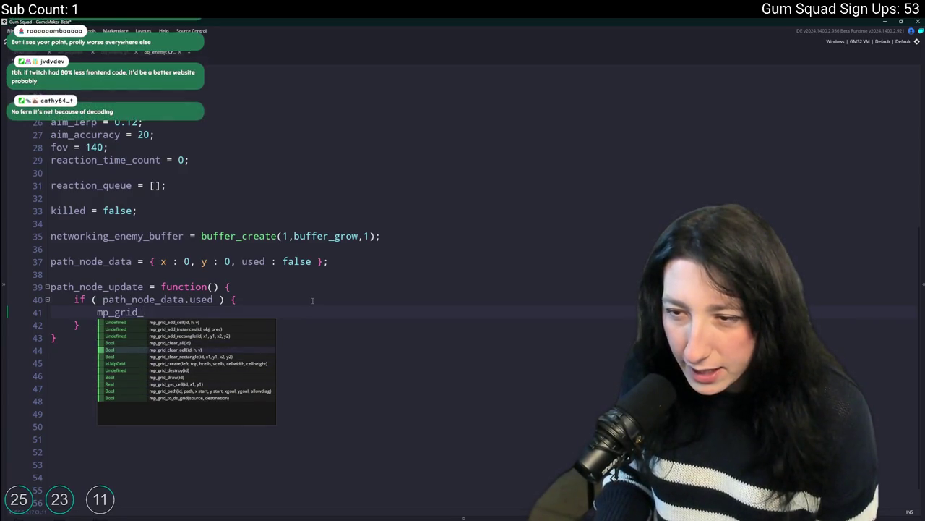
{"action": "key", "text": "Up"}
{"action": "key", "text": "Up"}
{"action": "key", "text": "Down"}
{"action": "key", "text": "Return"}
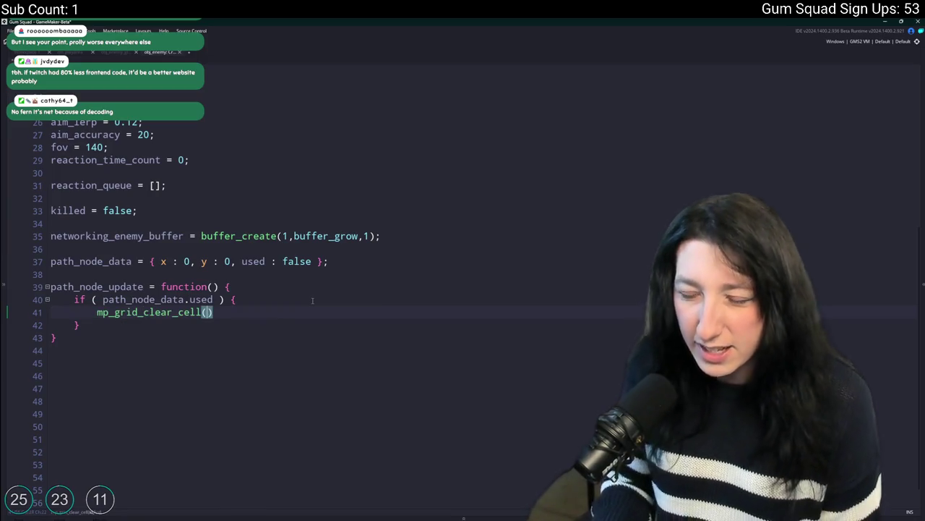
{"action": "mouse_move", "coordinate": [139, 309]}
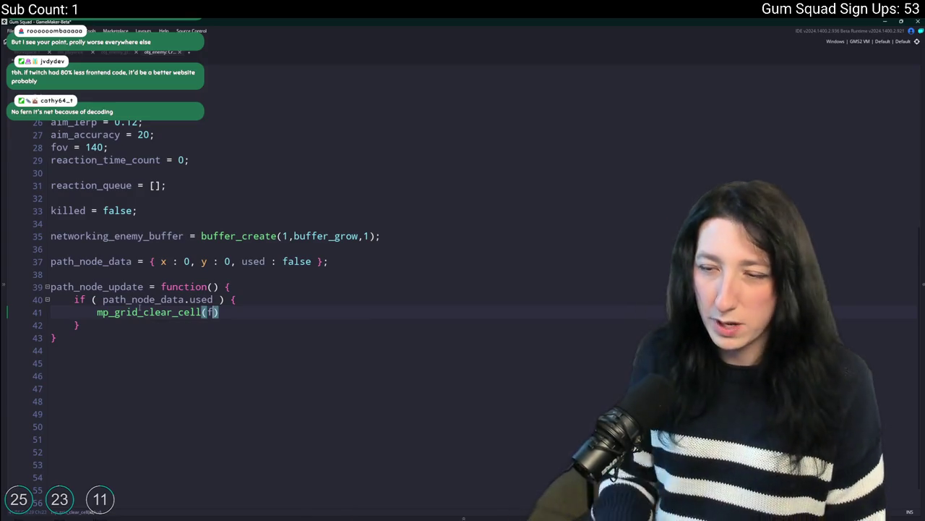
{"action": "type", "text": "gl"}
{"action": "type", "text": "Ai"}
{"action": "key", "text": "BackSpace"}
{"action": "key", "text": "BackSpace"}
{"action": "type", "text": "A"}
{"action": "key", "text": "Return"}
{"action": "type", "text": ","}
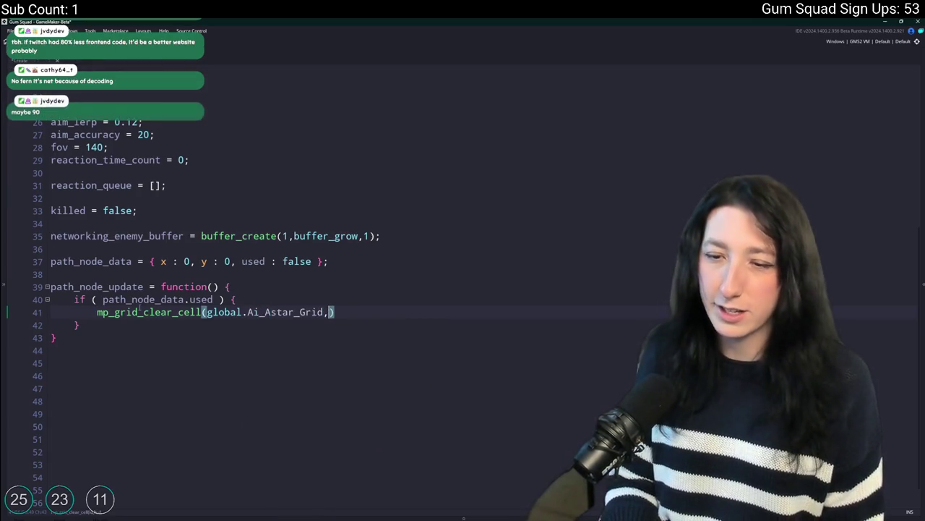
{"action": "type", "text": "path_node_data.x,path_node_data.y"}
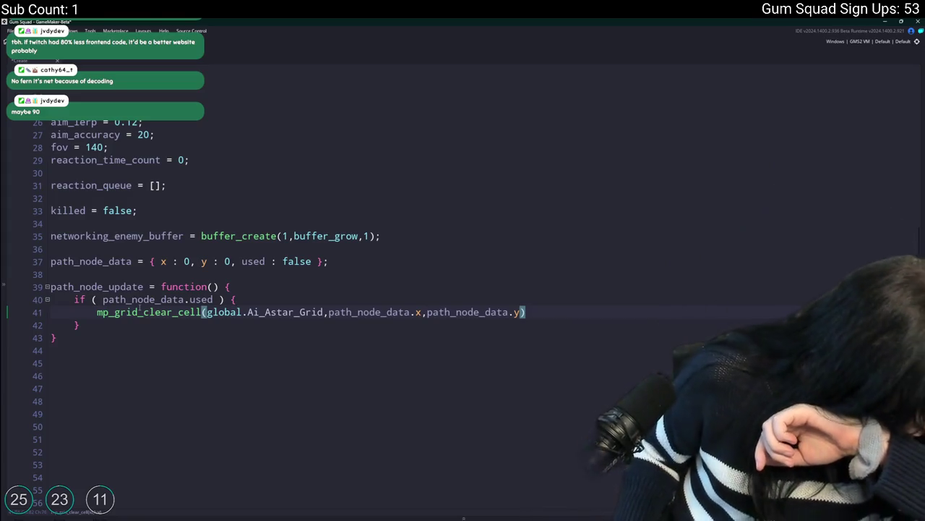
{"action": "type", "text": ");"}
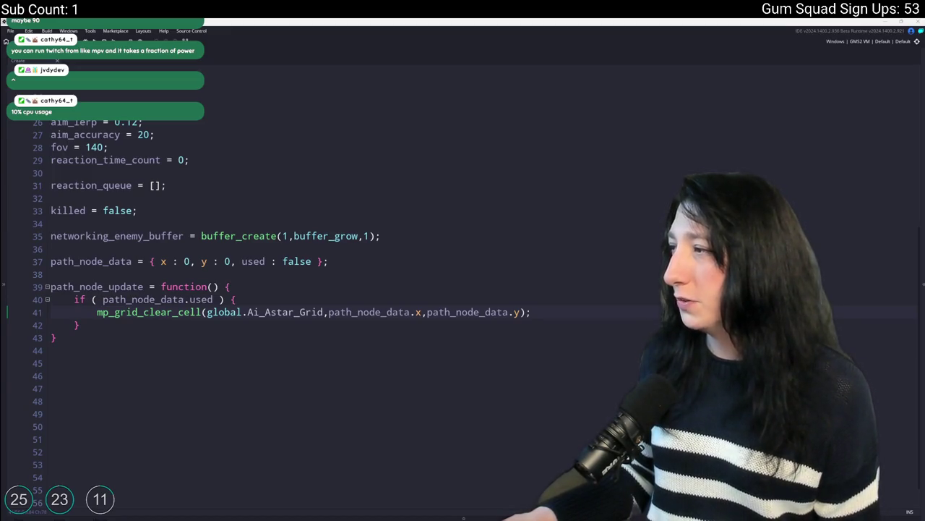
{"action": "key", "text": "alt+Tab"}
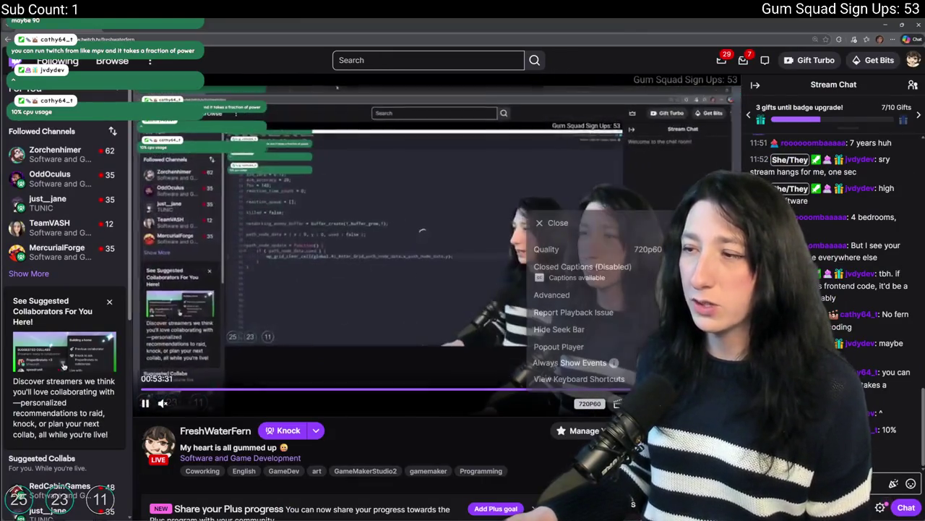
Change the stream player quality from 720p60 to 1440p60 (Source) in its settings
{"action": "left_click", "coordinate": [617, 403]}
{"action": "left_click", "coordinate": [633, 240]}
{"action": "left_click", "coordinate": [571, 310]}
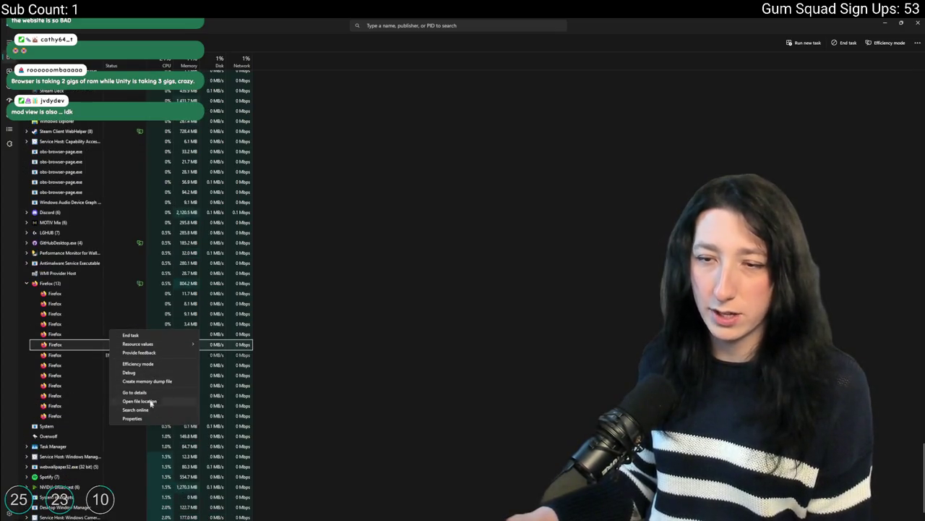
Select one of the Firefox processes in Task Manager, then close Task Manager
{"action": "key", "text": "Escape"}
{"action": "left_click", "coordinate": [78, 295]}
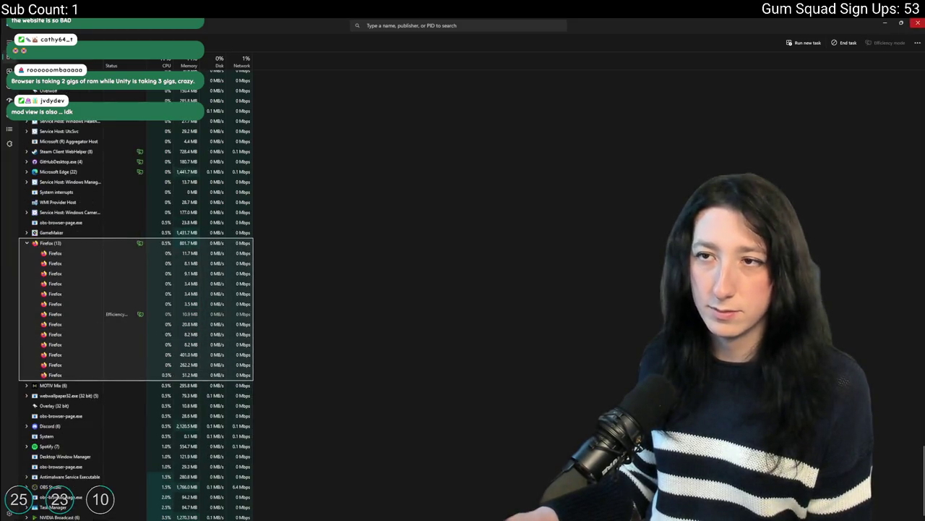
{"action": "left_click", "coordinate": [918, 23]}
Shrink the browser window and cycle through windows to the Twitch Stream Manager
{"action": "left_click", "coordinate": [902, 24]}
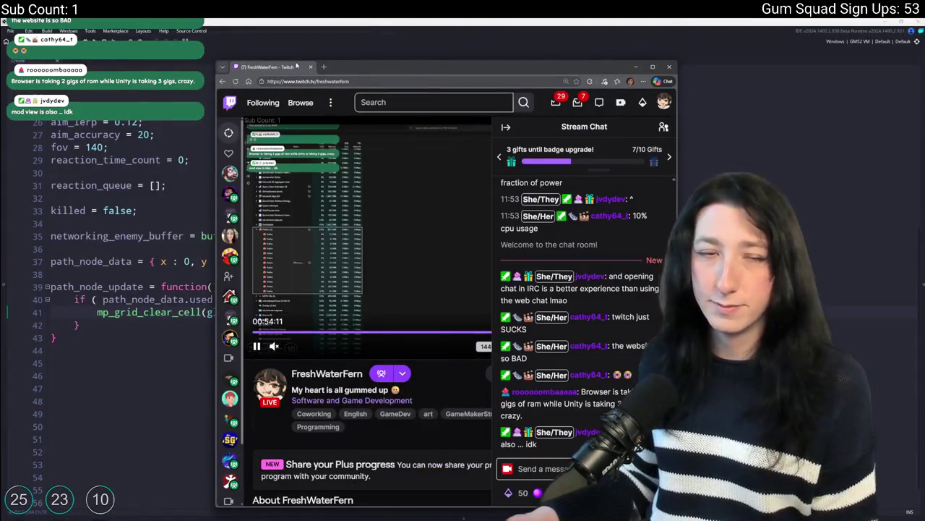
{"action": "key", "text": "alt+Tab"}
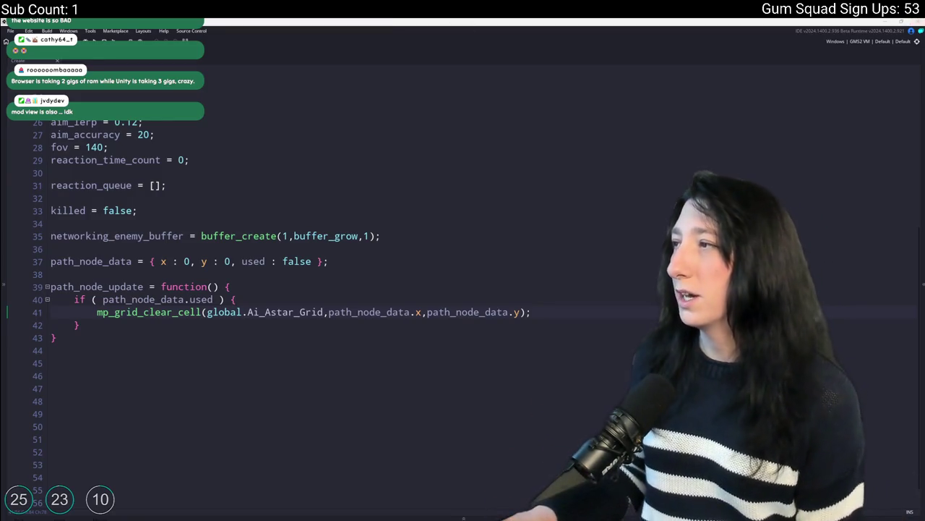
{"action": "key", "text": "alt+Tab"}
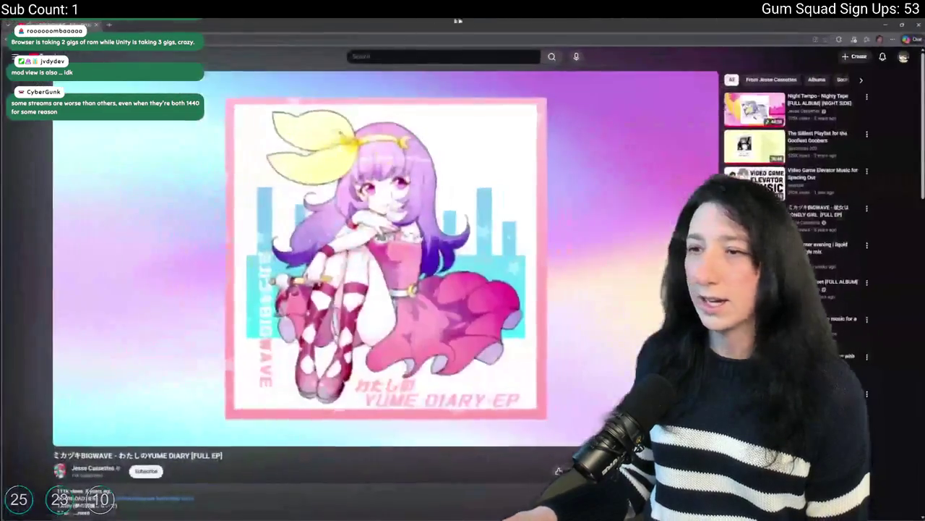
{"action": "key", "text": "alt+Tab"}
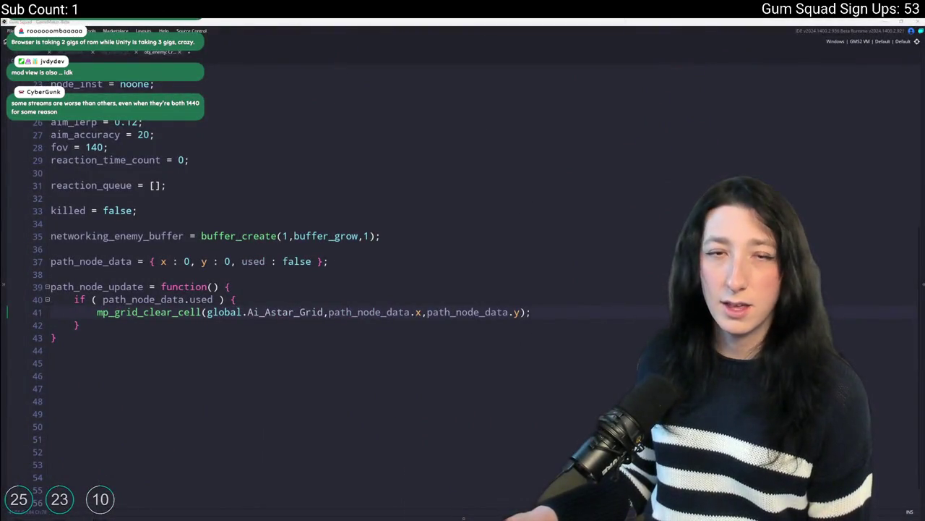
{"action": "key", "text": "alt+Tab"}
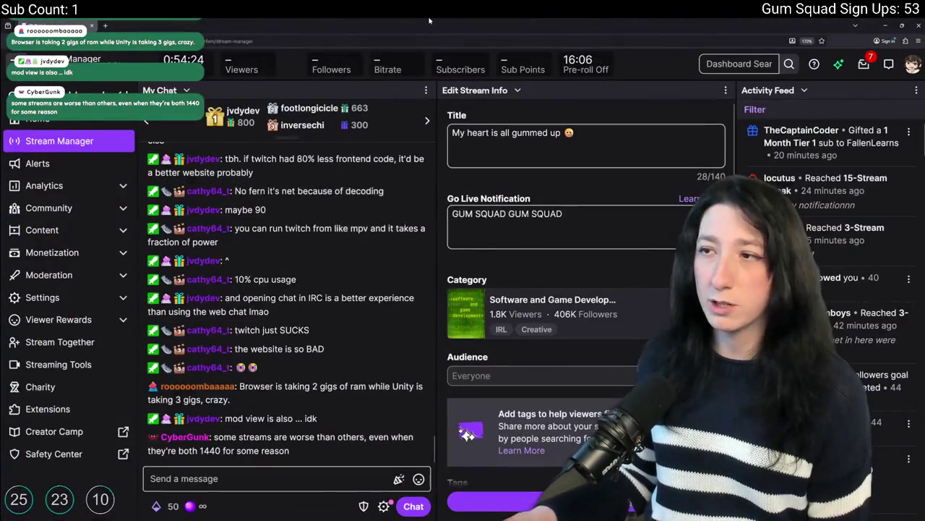
Return to GameMaker and focus the obj_enemy Create event code with path_node_update
{"action": "key", "text": "alt+Tab"}
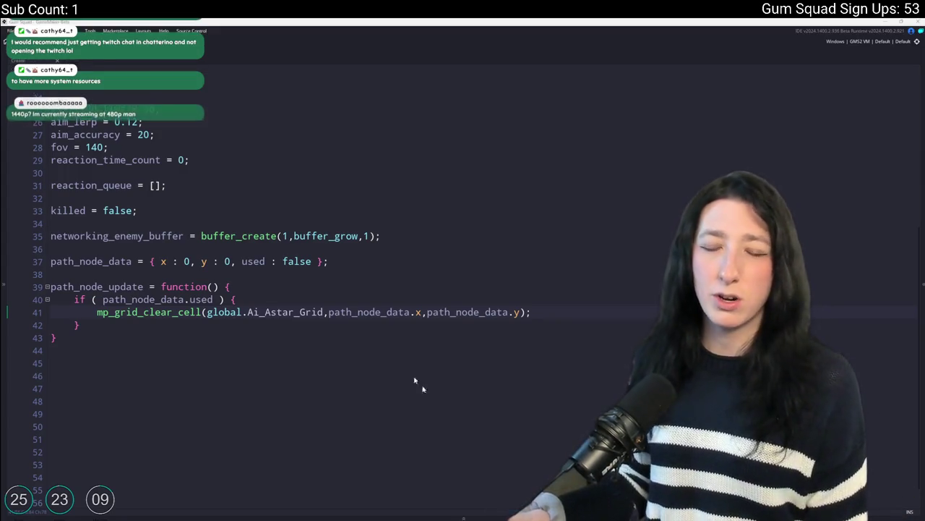
{"action": "left_click", "coordinate": [564, 309]}
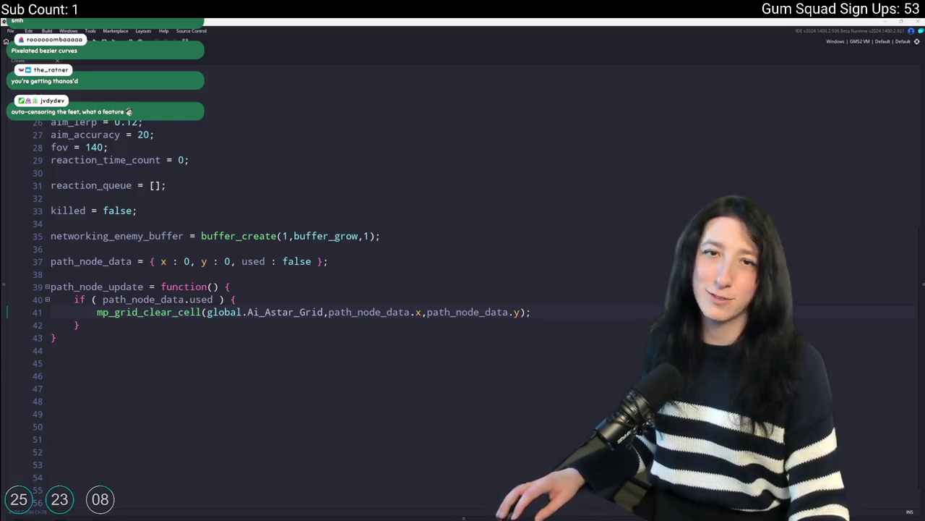
{"action": "left_click", "coordinate": [551, 307]}
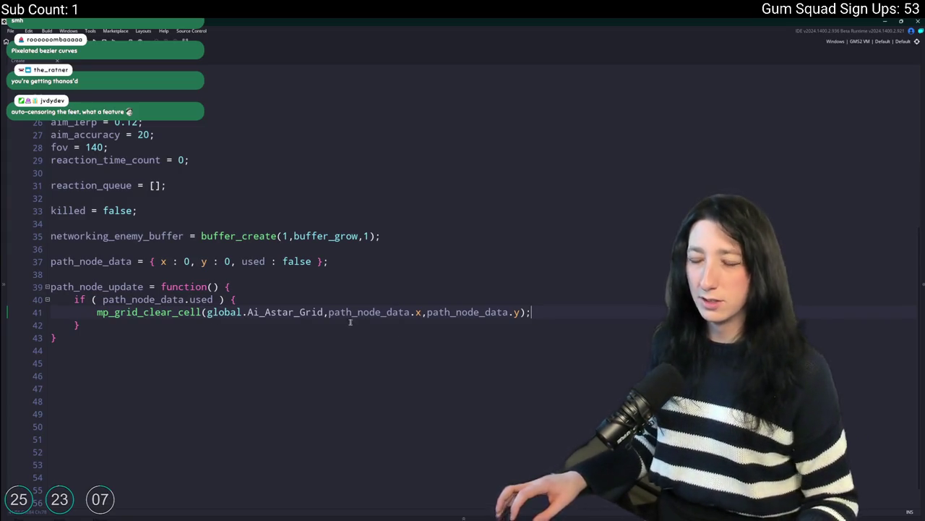
Add a path_node_data line after the clear call and give path_node_update _dest_x=undefined, _dest_y=undefined parameters
{"action": "key", "text": "Return"}
{"action": "type", "text": "path_node_data/."}
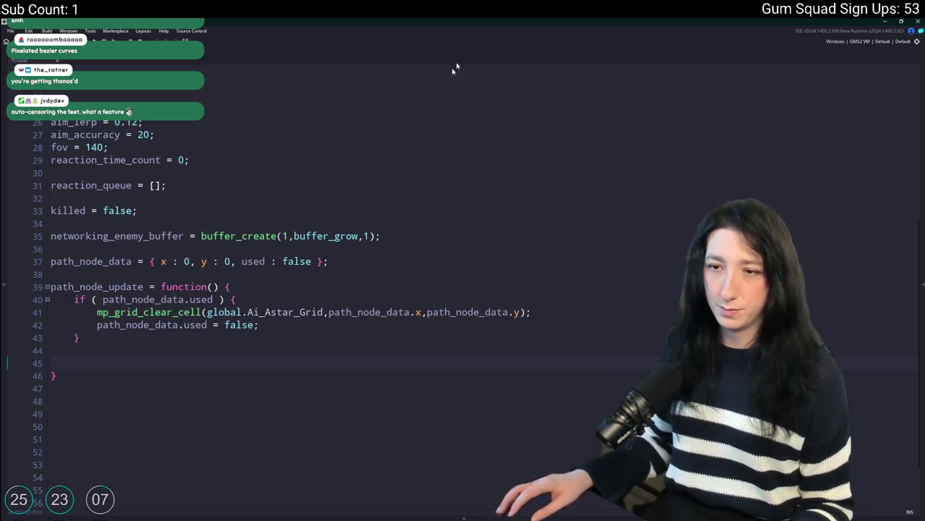
{"action": "left_click", "coordinate": [213, 287]}
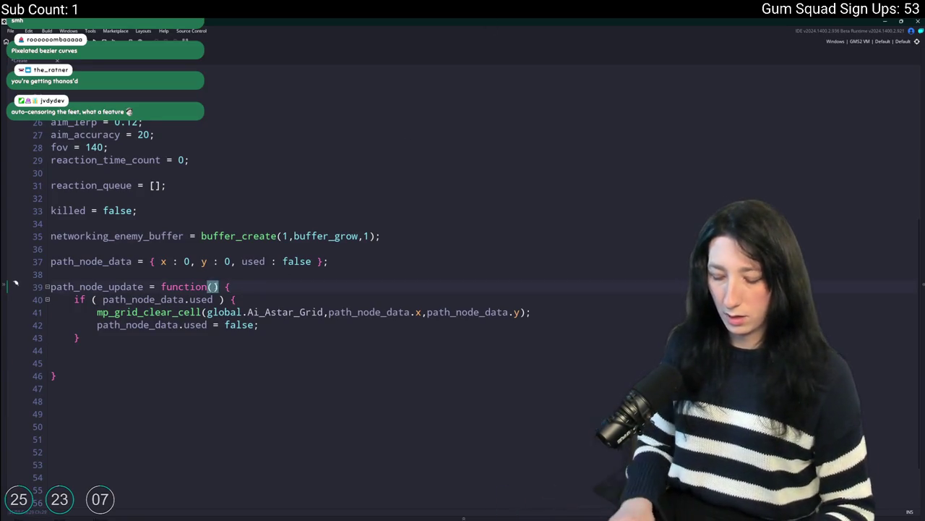
{"action": "type", "text": "_dest_x,_dest_y="}
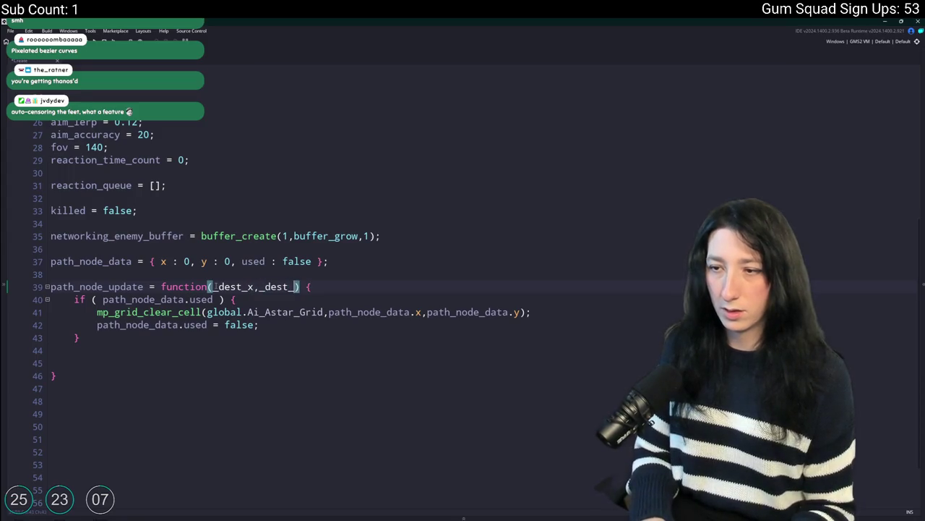
{"action": "type", "text": "undefined"}
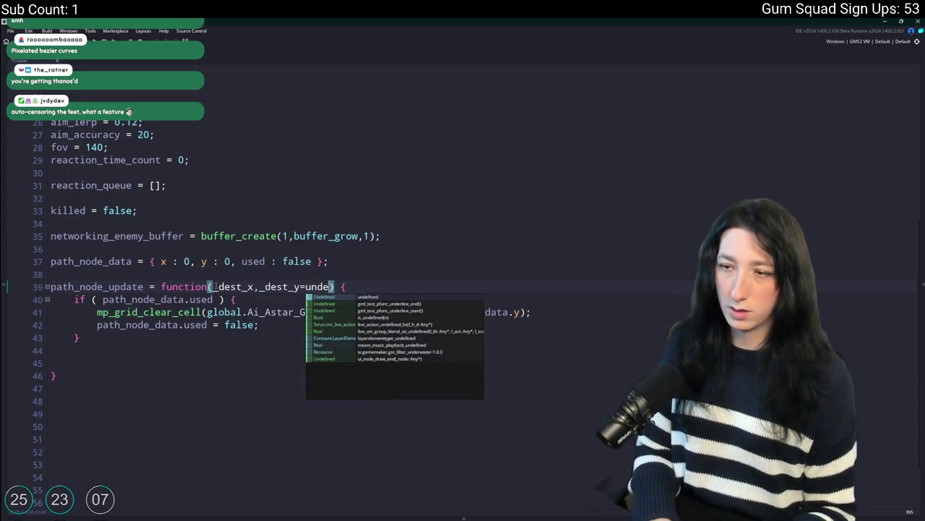
{"action": "left_click_drag", "start_coordinate": [305, 286], "coordinate": [358, 292]}
{"action": "key", "text": "ctrl+c"}
{"action": "left_click", "coordinate": [254, 286]}
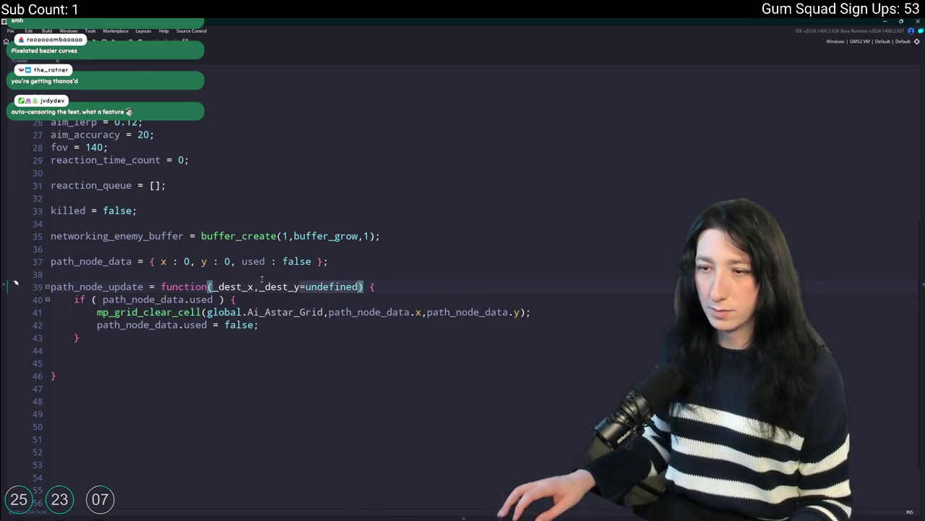
{"action": "type", "text": "="}
{"action": "key", "text": "ctrl+v"}
Add an if block for the destination check after the clearing block
{"action": "left_click", "coordinate": [195, 353]}
{"action": "key", "text": "Return"}
{"action": "type", "text": "if "}
{"action": "type", "text": "_x "}
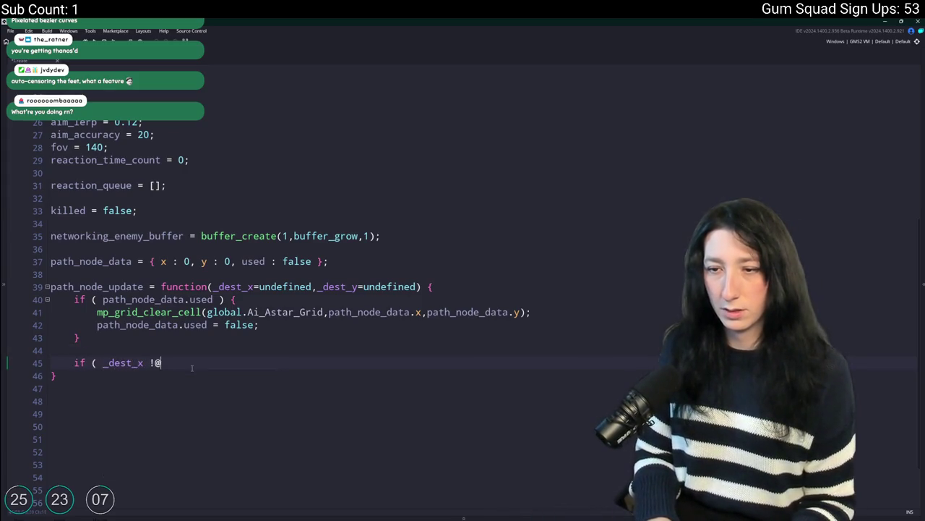
{"action": "type", "text": ") {"}
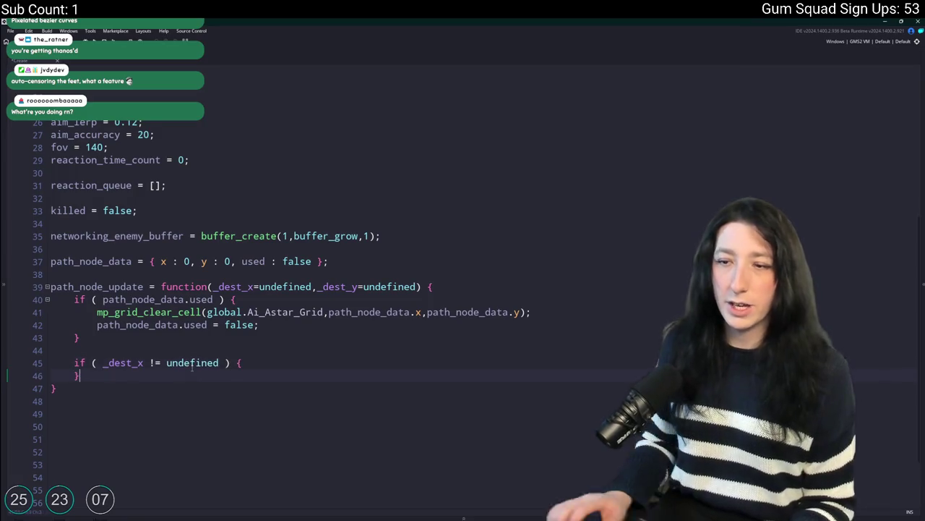
{"action": "key", "text": "Return"}
{"action": "scroll", "coordinate": [239, 285], "scroll_direction": "down", "scroll_amount": 1}
{"action": "left_click", "coordinate": [233, 243]}
Start an mp_grid_add_cell call with path_node_data.x inside the new if block
{"action": "left_click", "coordinate": [301, 292]}
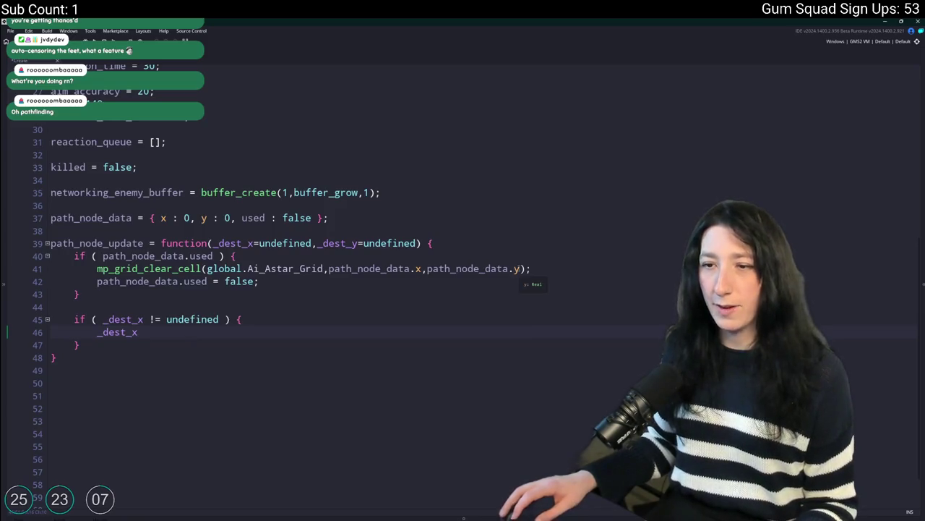
{"action": "type", "text": "mp_grid_"}
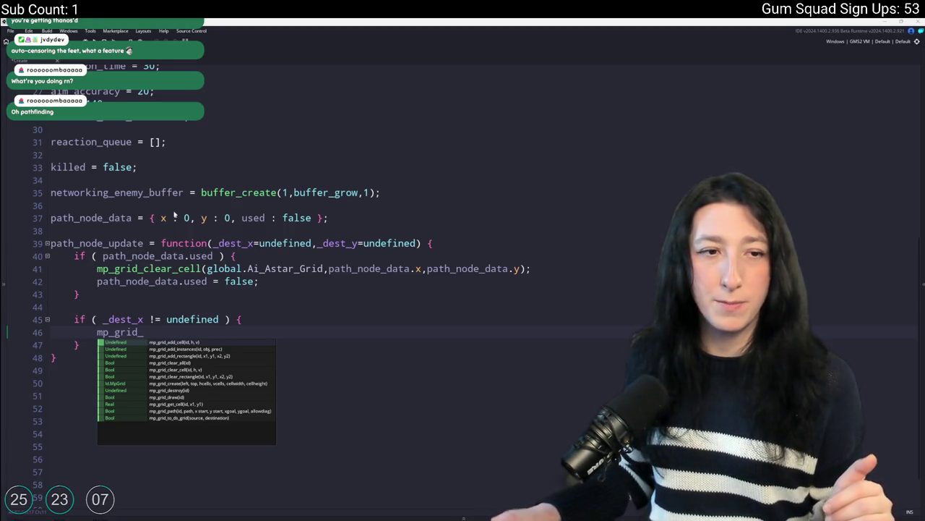
{"action": "left_click", "coordinate": [265, 335]}
{"action": "type", "text": "a"}
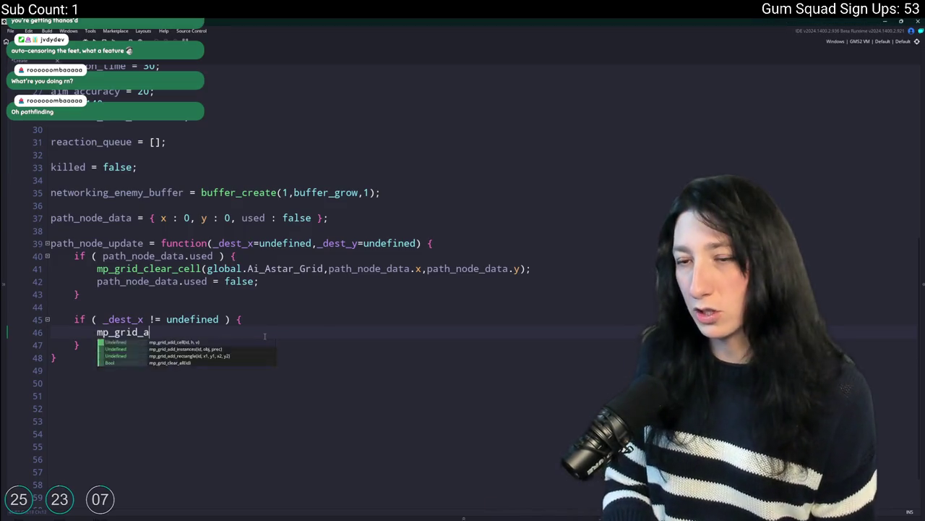
{"action": "key", "text": "Down"}
{"action": "key", "text": "Down"}
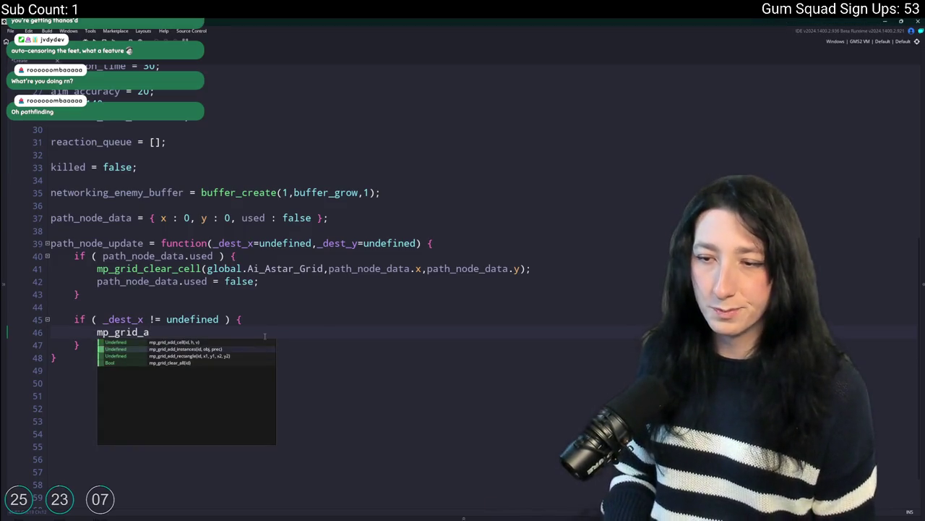
{"action": "key", "text": "Up"}
{"action": "key", "text": "Up"}
{"action": "key", "text": "Return"}
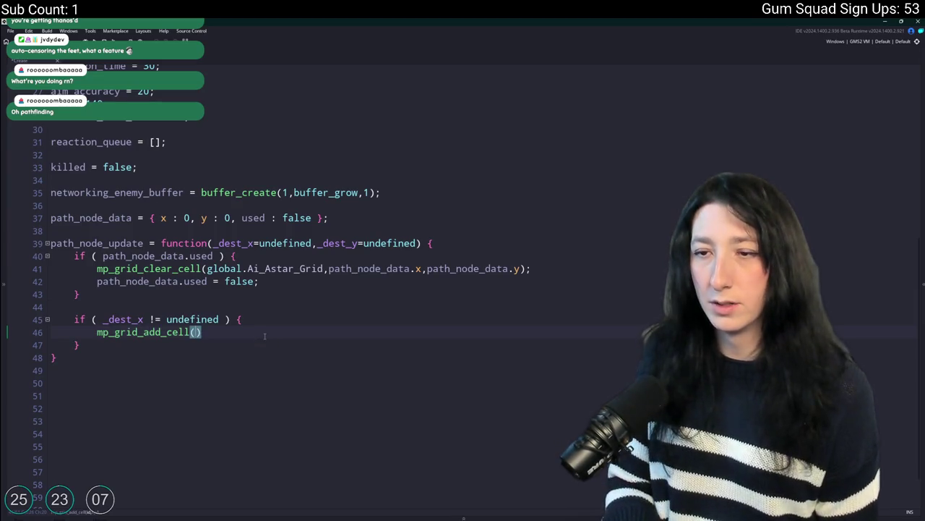
{"action": "type", "text": "path_node"}
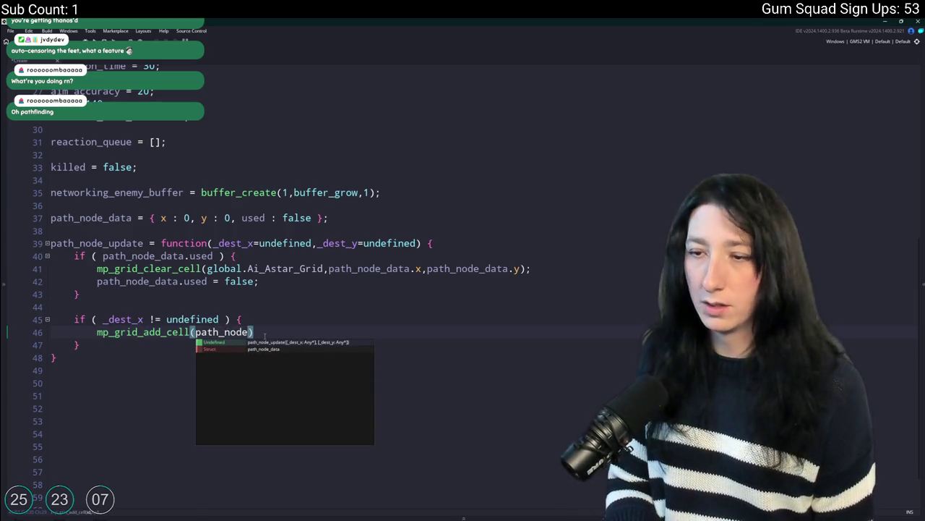
{"action": "type", "text": "_da"}
{"action": "key", "text": "Return"}
{"action": "type", "text": ".x"}
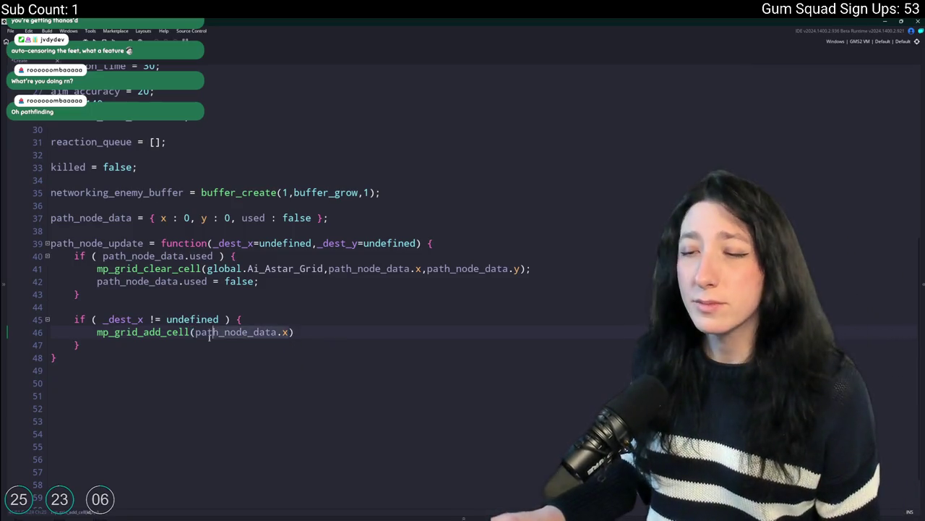
Add path_node_data.x and path_node_data.y assignment lines above the add-cell call
{"action": "left_click", "coordinate": [262, 319]}
{"action": "key", "text": "Return"}
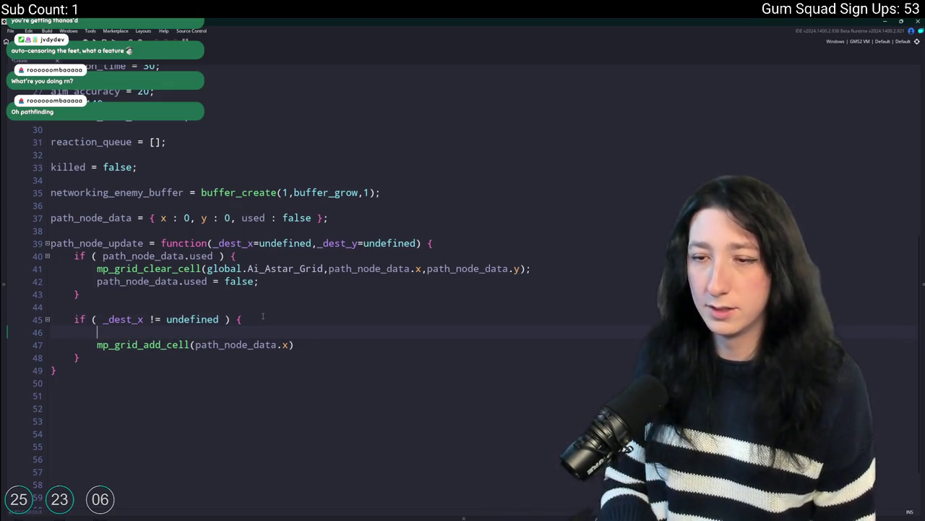
{"action": "type", "text": "x"}
{"action": "key", "text": "BackSpace"}
{"action": "type", "text": "path_node_data.x = _dest_x;"}
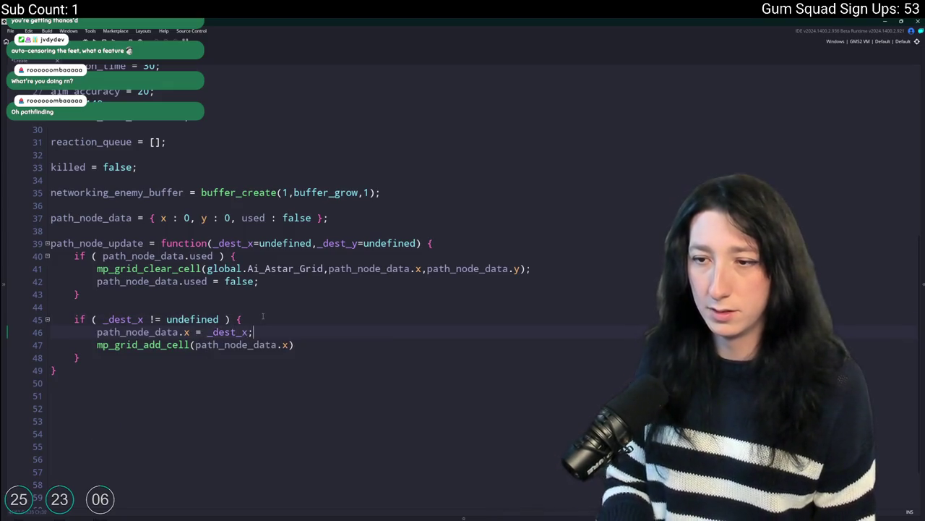
{"action": "key", "text": "ctrl+d"}
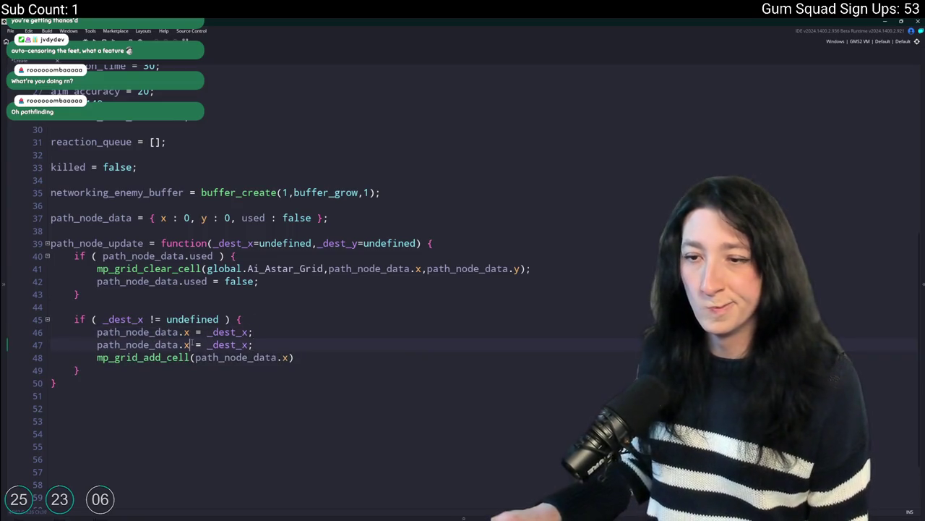
{"action": "type", "text": "y"}
{"action": "left_click", "coordinate": [249, 345]}
{"action": "key", "text": "BackSpace"}
{"action": "type", "text": "y"}
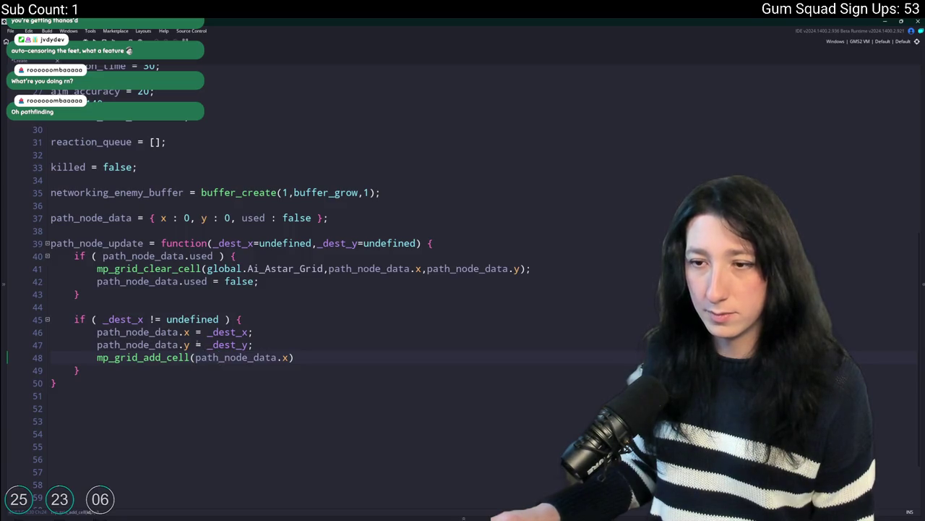
Divide _dest_x and _dest_y by AiAstarCellSize in the two assignments
{"action": "double_click", "coordinate": [226, 331]}
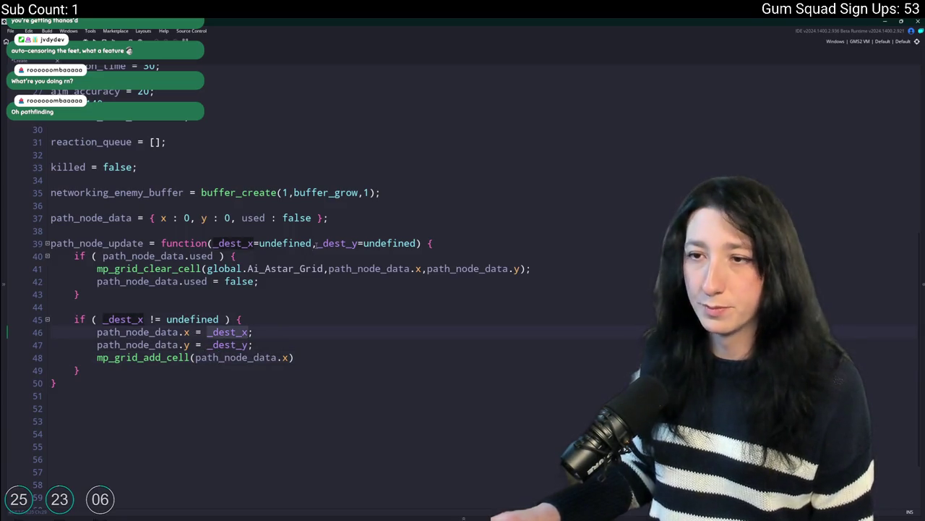
{"action": "key", "text": "Up"}
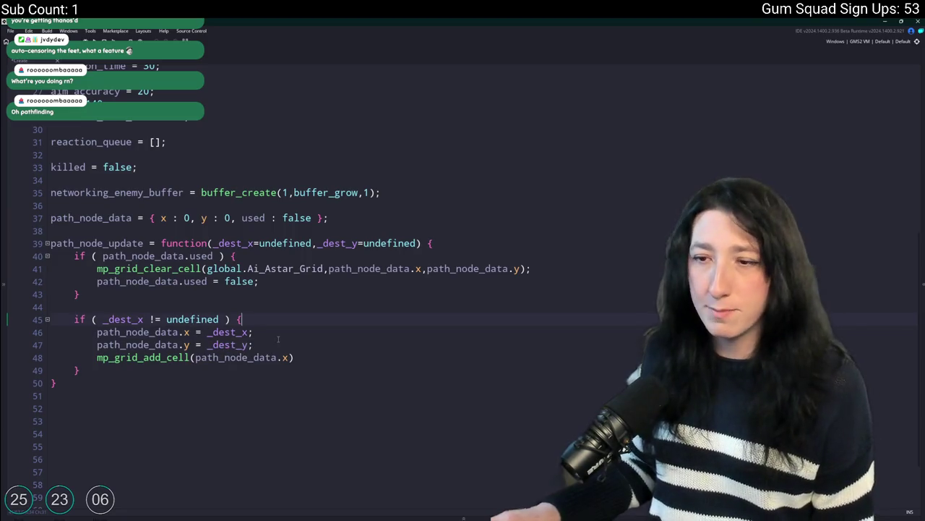
{"action": "left_click", "coordinate": [250, 345]}
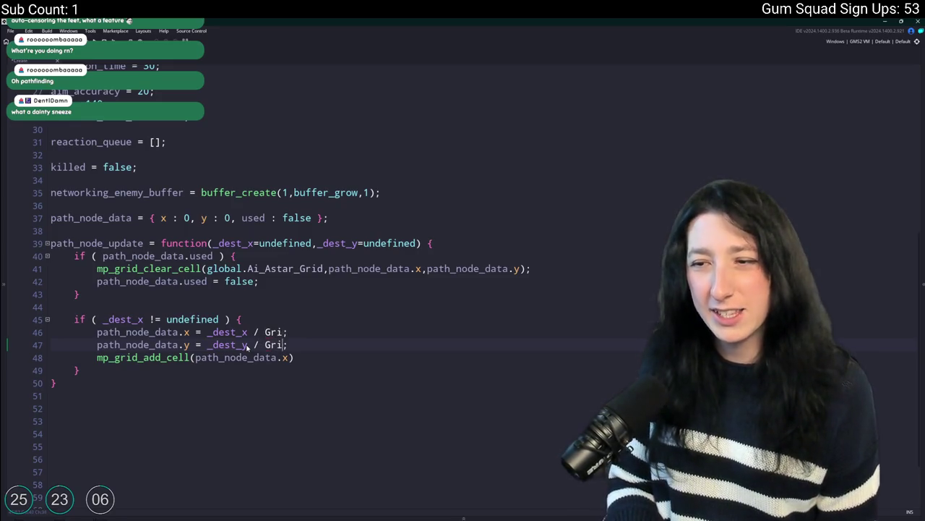
{"action": "key", "text": "Up"}
{"action": "key", "text": "End"}
{"action": "key", "text": "Left"}
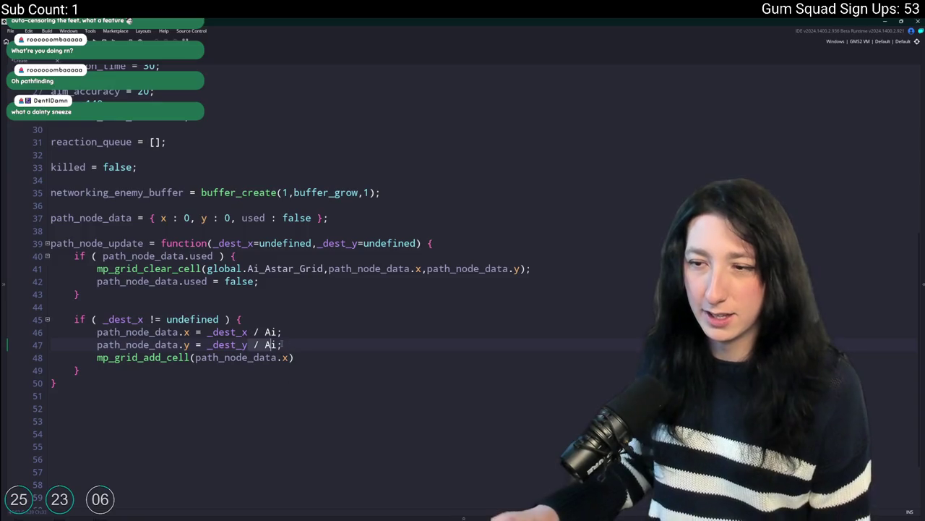
{"action": "key", "text": "ctrl+space"}
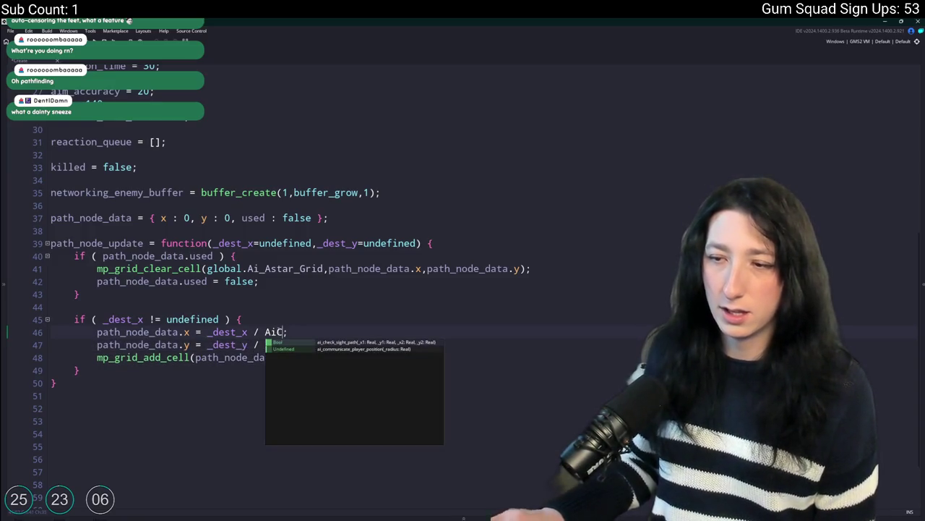
{"action": "key", "text": "Return"}
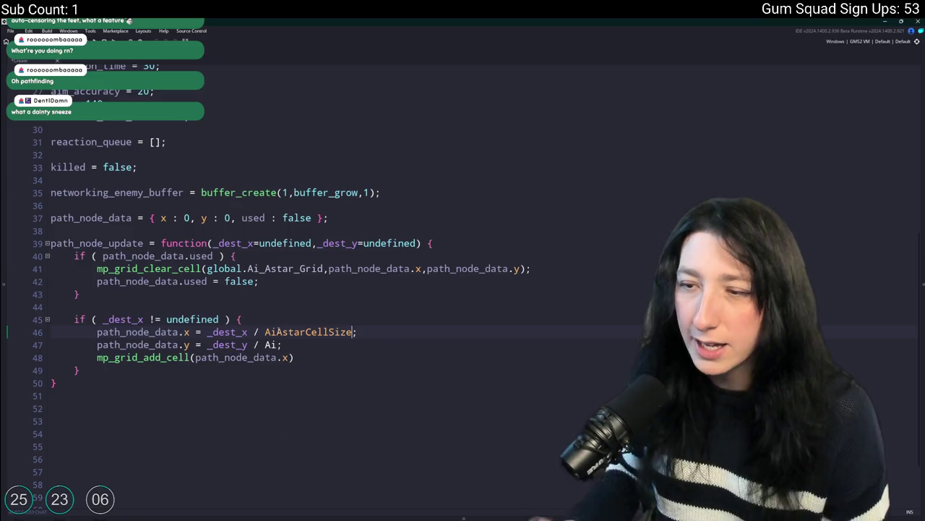
{"action": "left_click", "coordinate": [274, 345]}
{"action": "key", "text": "ctrl+space"}
{"action": "key", "text": "Return"}
Wrap both destination cell calculations in floor()
{"action": "left_click_drag", "start_coordinate": [207, 332], "coordinate": [207, 345]}
{"action": "type", "text": "fl"}
{"action": "type", "text": "oor("}
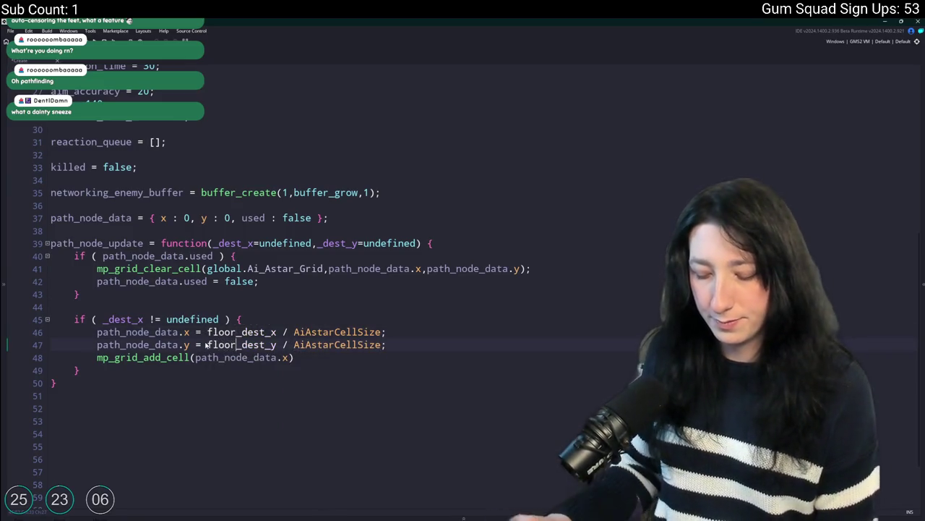
{"action": "key", "text": "End"}
{"action": "key", "text": "Left"}
{"action": "type", "text": ")"}
Fill mp_grid_add_cell's arguments with global.Ai_Astar_Grid and the path_node_data coordinates
{"action": "left_click", "coordinate": [104, 333]}
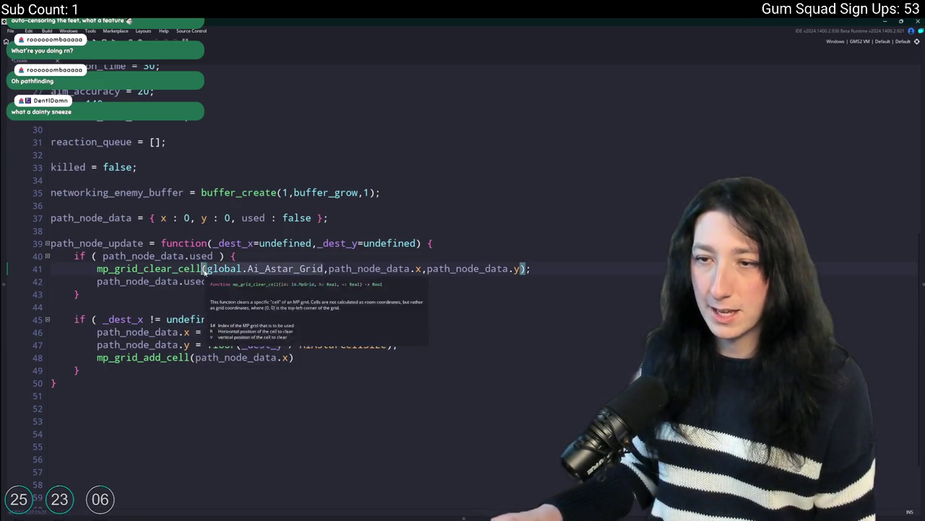
{"action": "left_click", "coordinate": [196, 345]}
{"action": "type", "text": "global.Ai_Astar_Grid,"}
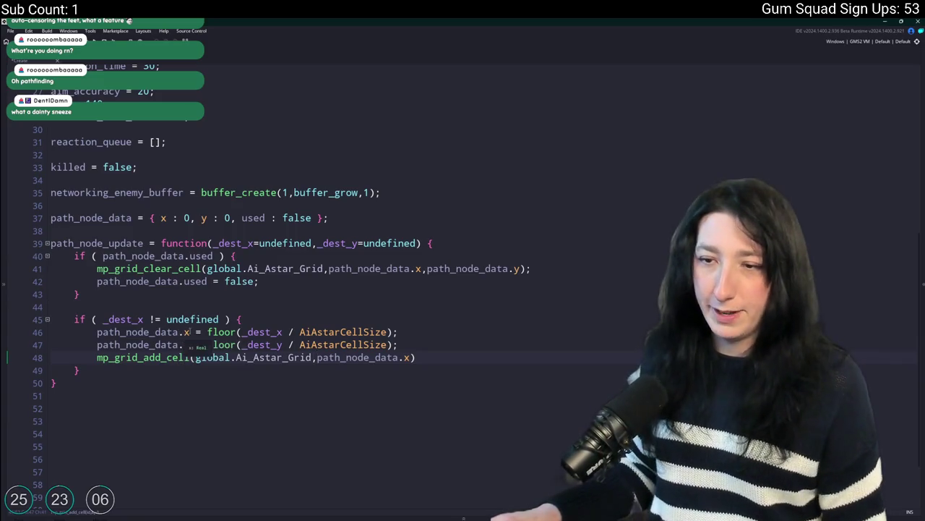
{"action": "left_click", "coordinate": [106, 333]}
{"action": "key", "text": "Home"}
{"action": "left_click", "coordinate": [410, 357]}
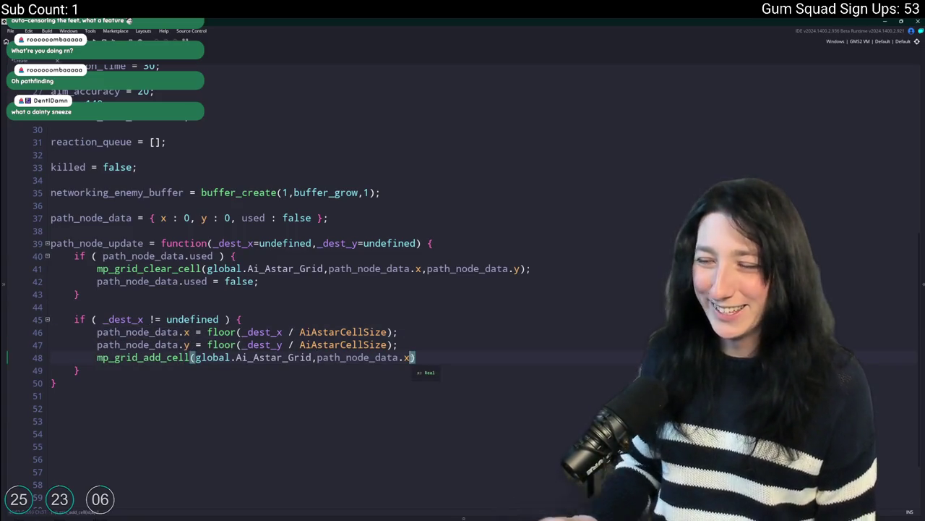
{"action": "type", "text": ",path_node_data.y"}
{"action": "left_click", "coordinate": [514, 357]}
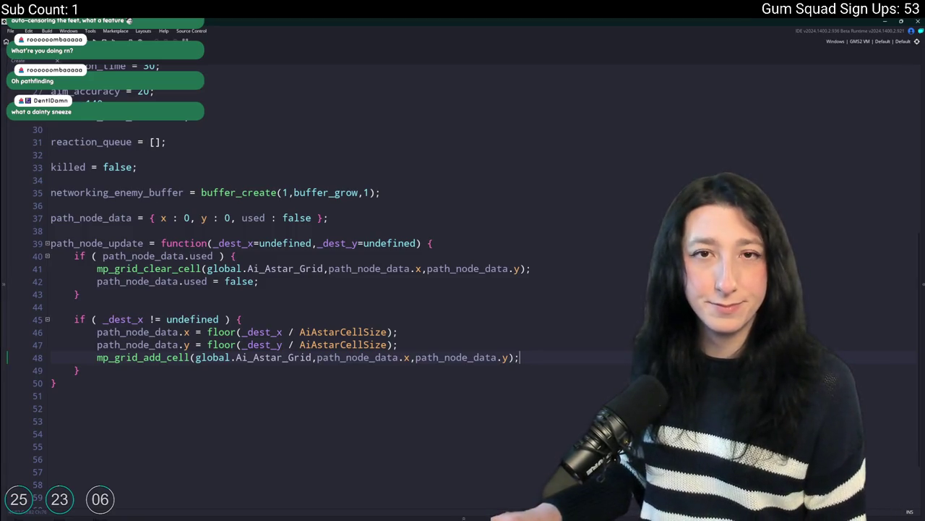
Review path_node_data and the path_node_update function, then jump to the EnemyState.Shoot code
{"action": "key", "text": "Up"}
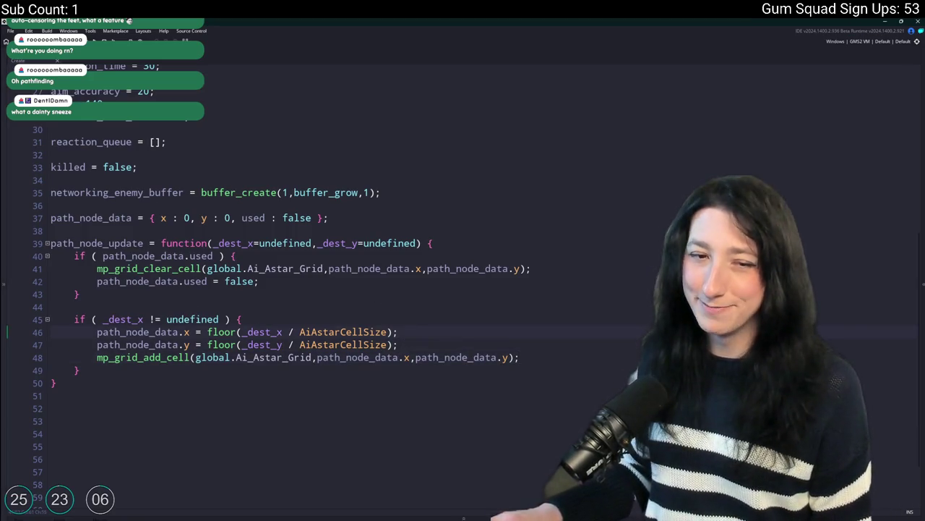
{"action": "double_click", "coordinate": [128, 256]}
{"action": "double_click", "coordinate": [128, 243]}
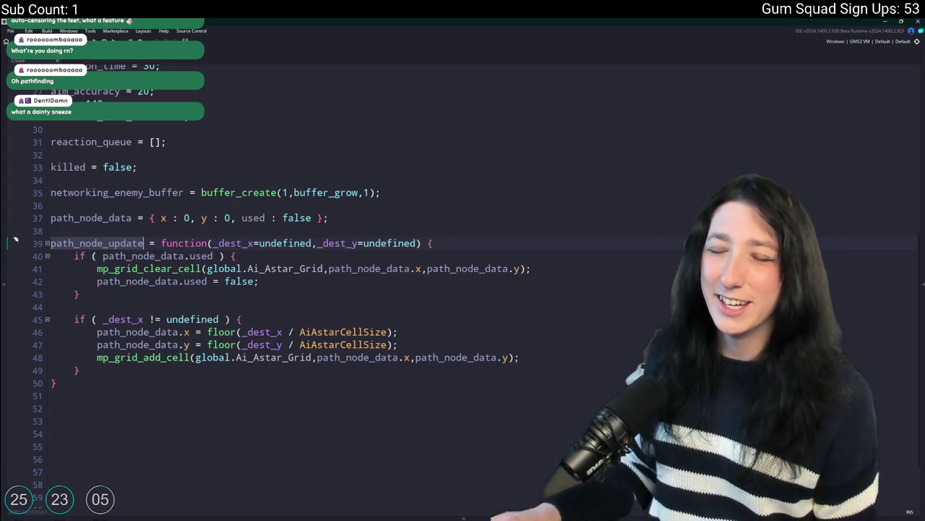
{"action": "key", "text": "ctrl+Tab"}
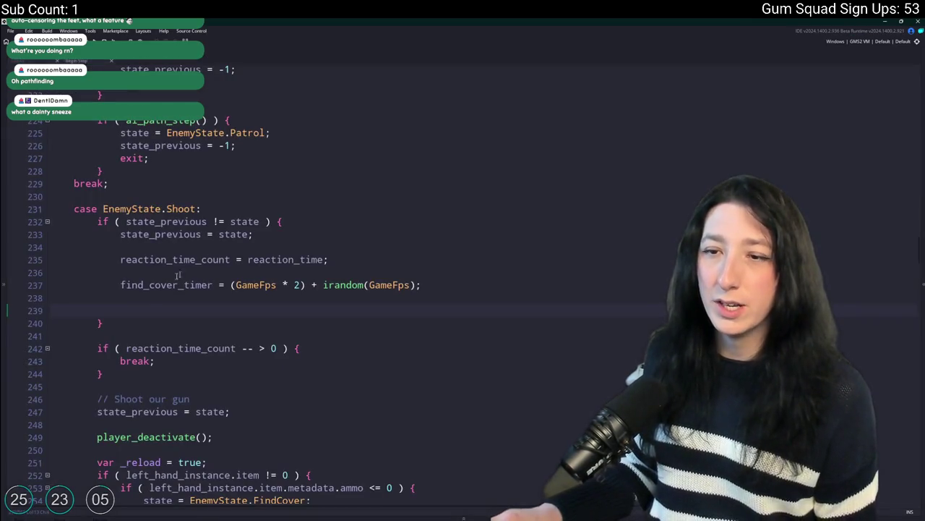
Call path_node_update(x,y) on line 239 of the Shoot setup and close the code view
{"action": "left_click", "coordinate": [135, 309]}
{"action": "type", "text": "path_node_update"}
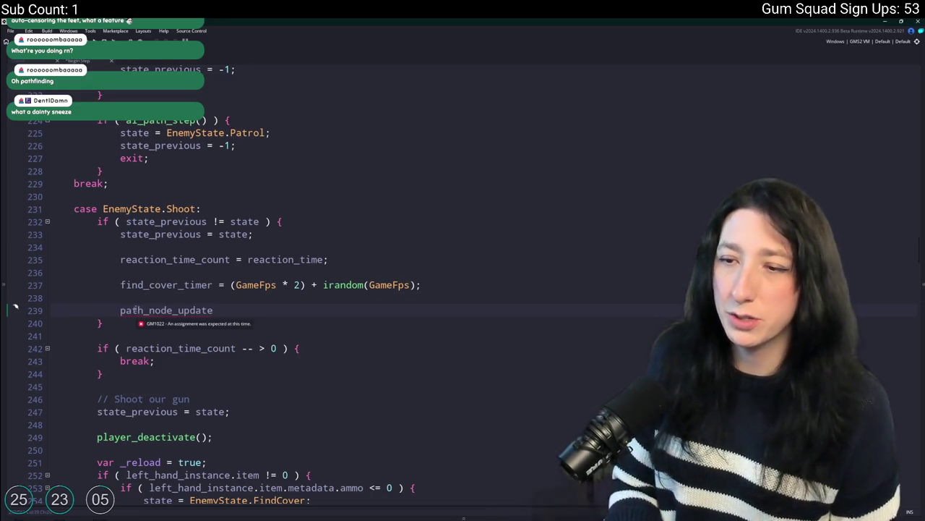
{"action": "type", "text": "()"}
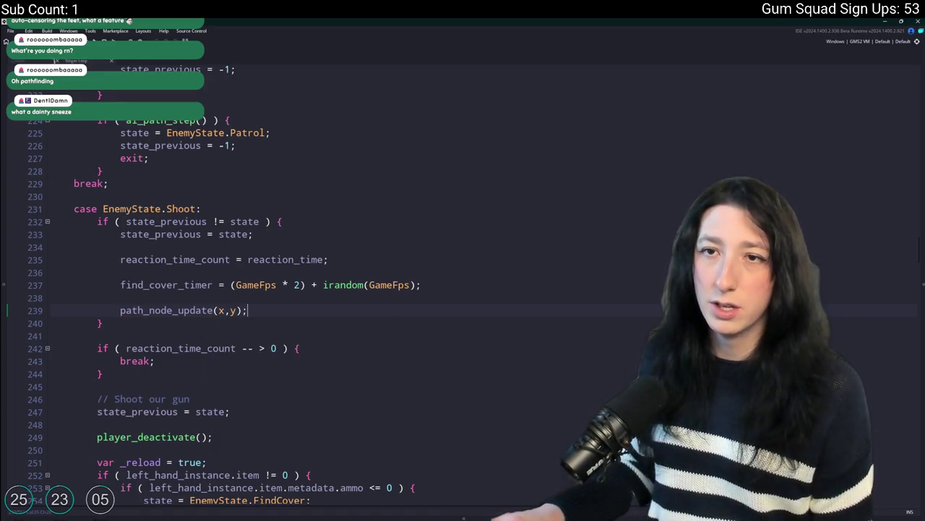
{"action": "key", "text": "ctrl+w"}
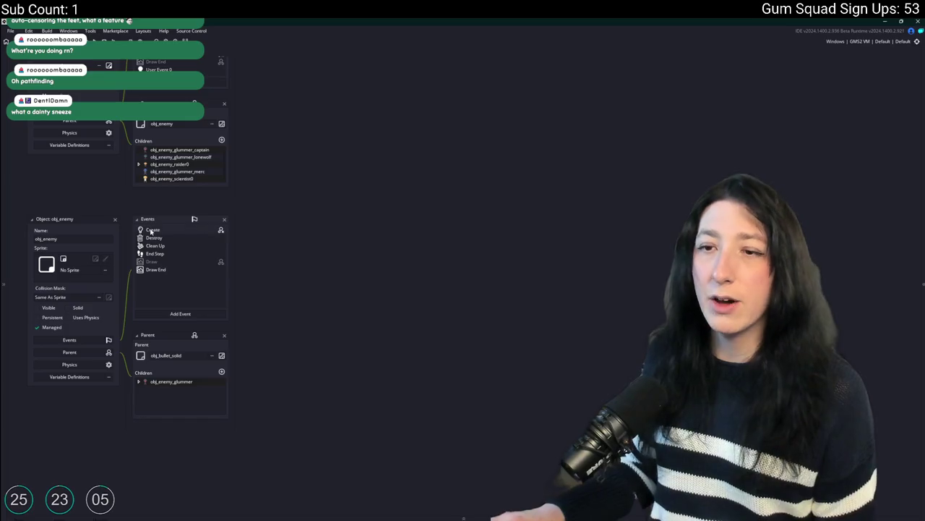
Open the Create event in an enlarged code window and add path_node_data.used = true; in the destination block
{"action": "double_click", "coordinate": [151, 231]}
{"action": "left_click", "coordinate": [316, 201]}
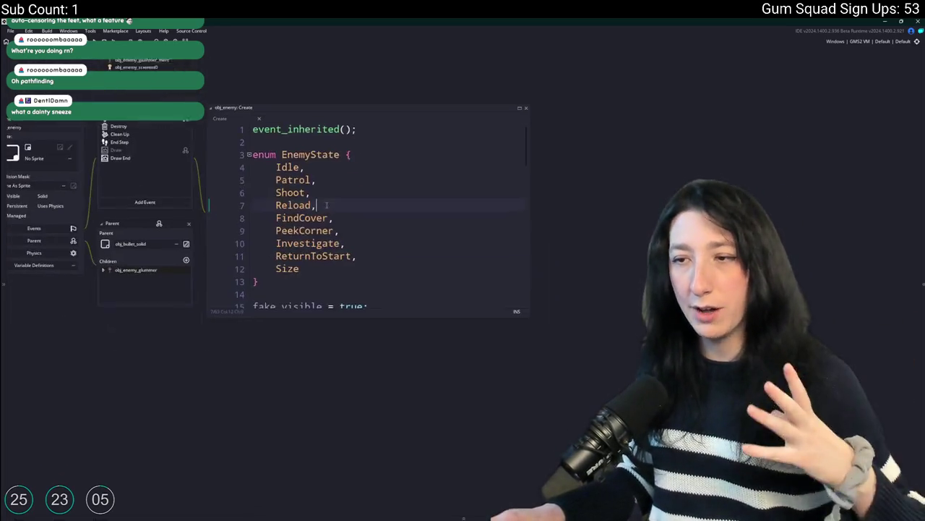
{"action": "left_click_drag", "start_coordinate": [529, 313], "coordinate": [751, 466]}
{"action": "scroll", "coordinate": [552, 371], "scroll_direction": "down", "scroll_amount": 9}
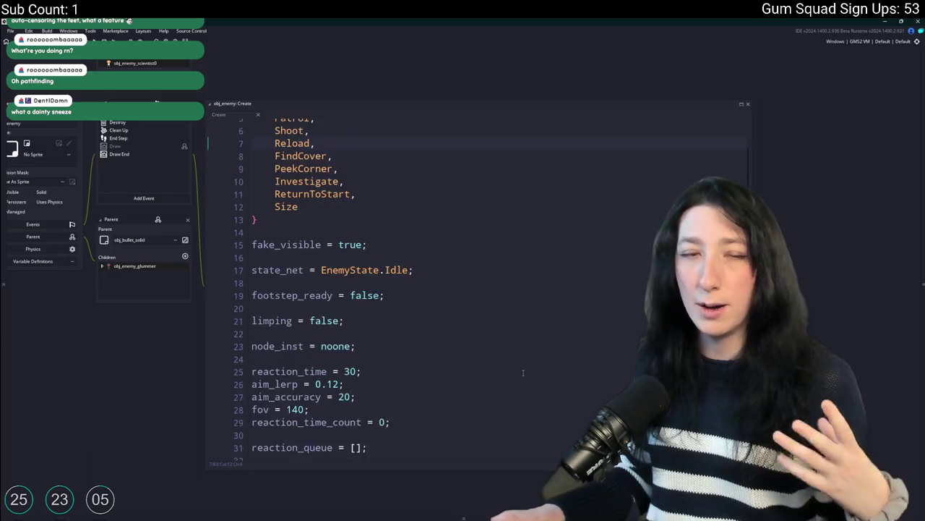
{"action": "scroll", "coordinate": [551, 370], "scroll_direction": "down", "scroll_amount": 3}
{"action": "left_click", "coordinate": [437, 317]}
{"action": "left_click", "coordinate": [454, 230]}
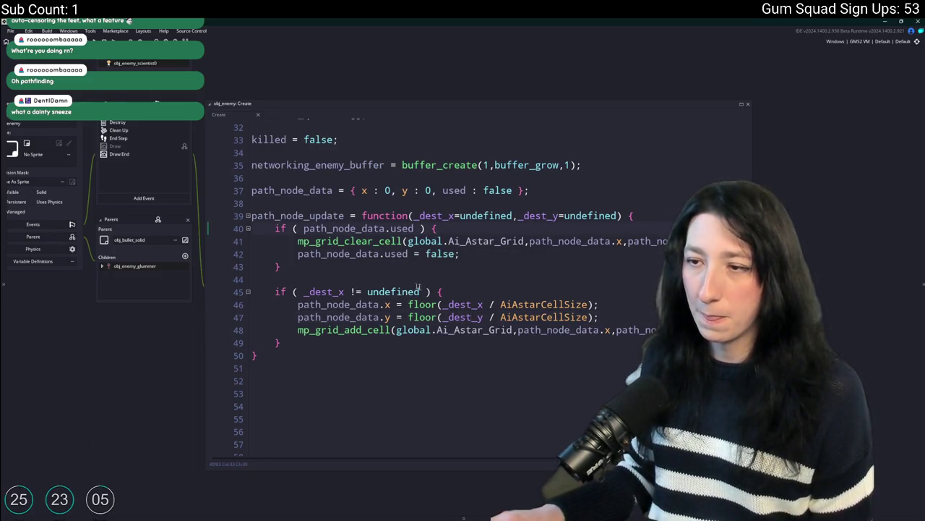
{"action": "left_click", "coordinate": [396, 330]}
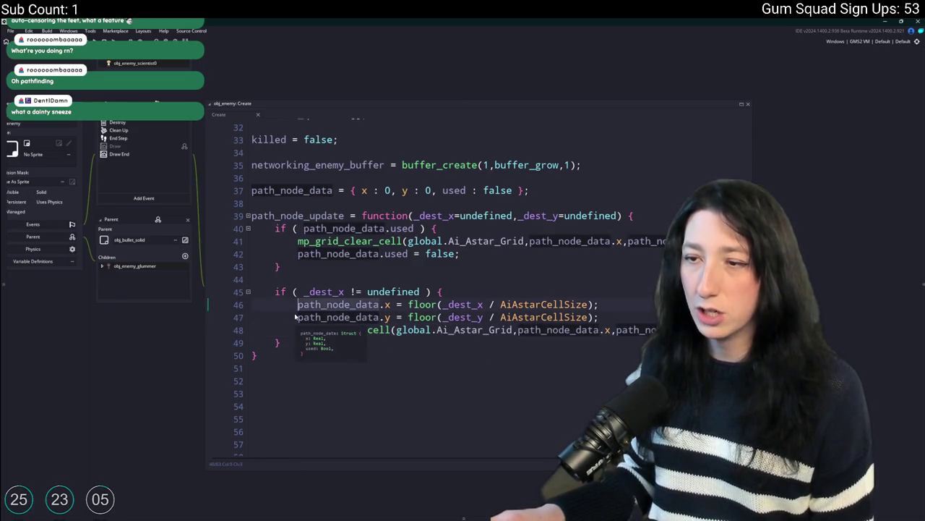
{"action": "left_click", "coordinate": [599, 317]}
{"action": "key", "text": "Return"}
{"action": "type", "text": "path_node_data.used = true;"}
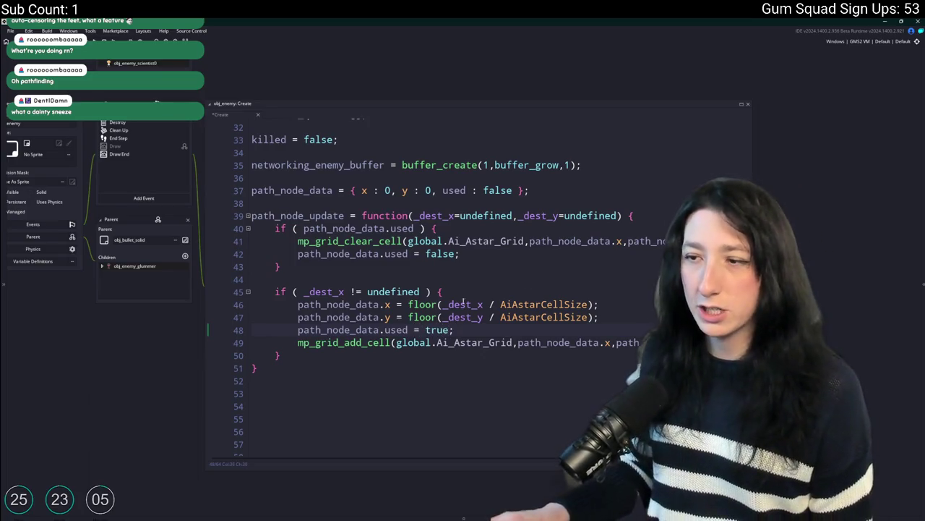
Insert a new line 46 starting with if ( mp_grid_get_cell(
{"action": "left_click", "coordinate": [421, 292]}
{"action": "type", "text": "&&"}
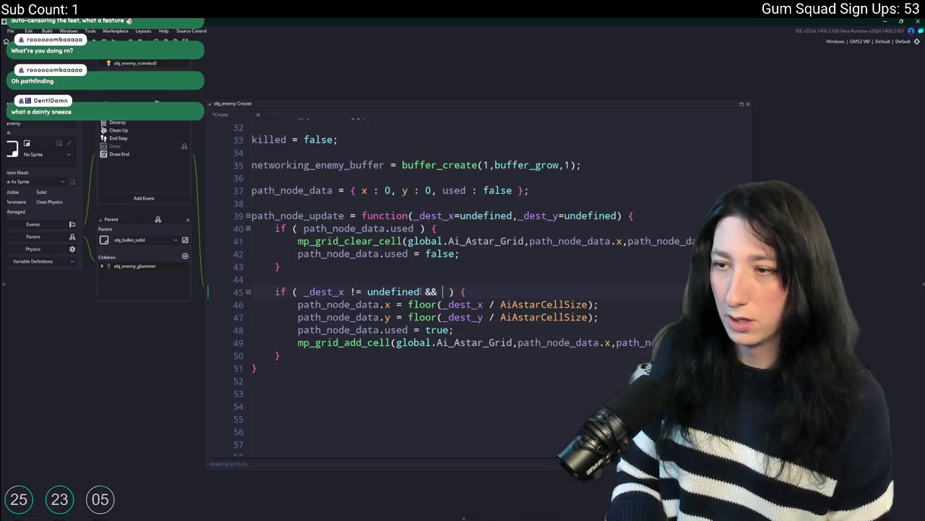
{"action": "key", "text": "BackSpace"}
{"action": "key", "text": "BackSpace"}
{"action": "key", "text": "BackSpace"}
{"action": "left_click", "coordinate": [449, 291]}
{"action": "key", "text": "Return"}
{"action": "type", "text": "if ( mp_Gri"}
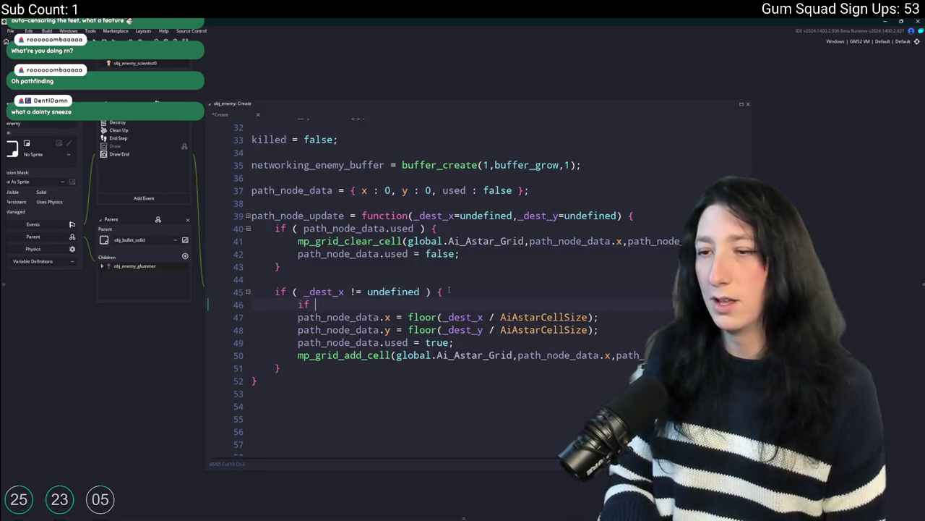
{"action": "key", "text": "BackSpace"}
{"action": "key", "text": "BackSpace"}
{"action": "key", "text": "BackSpace"}
{"action": "type", "text": "grid"}
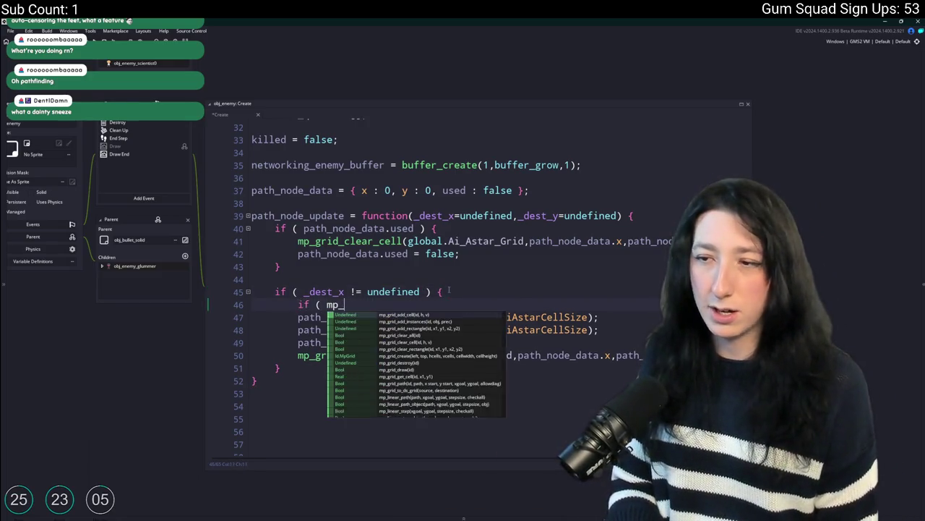
{"action": "type", "text": "_get"}
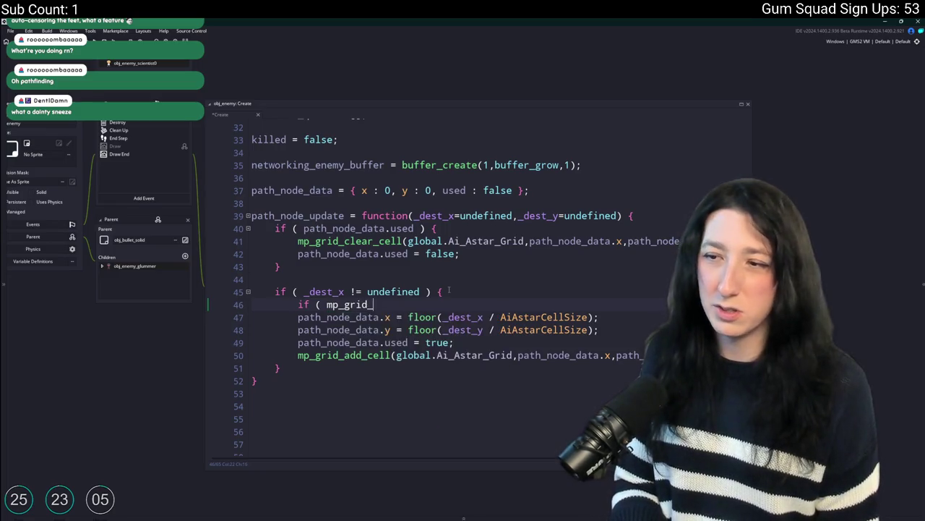
{"action": "key", "text": "Return"}
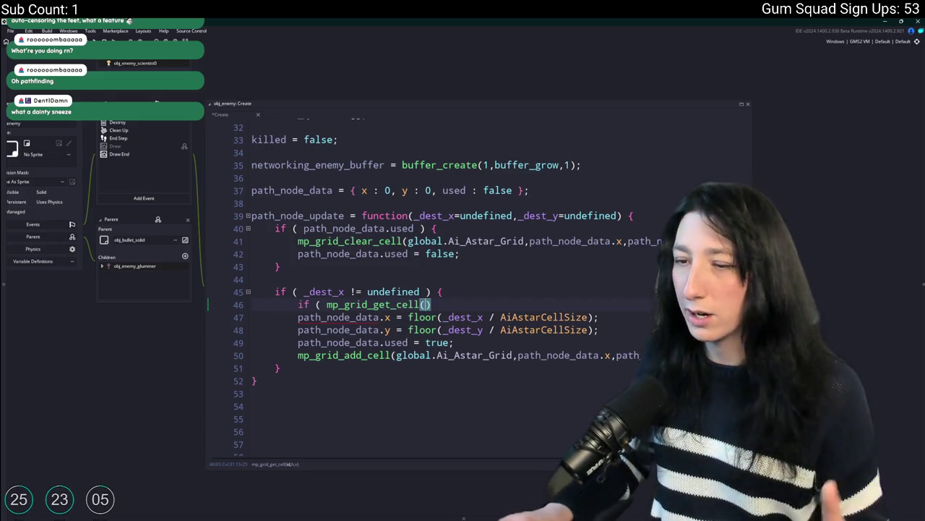
Pass global.Ai_Astar_Grid and path_node_data.x to the mp_grid_get_cell check
{"action": "left_click", "coordinate": [382, 317]}
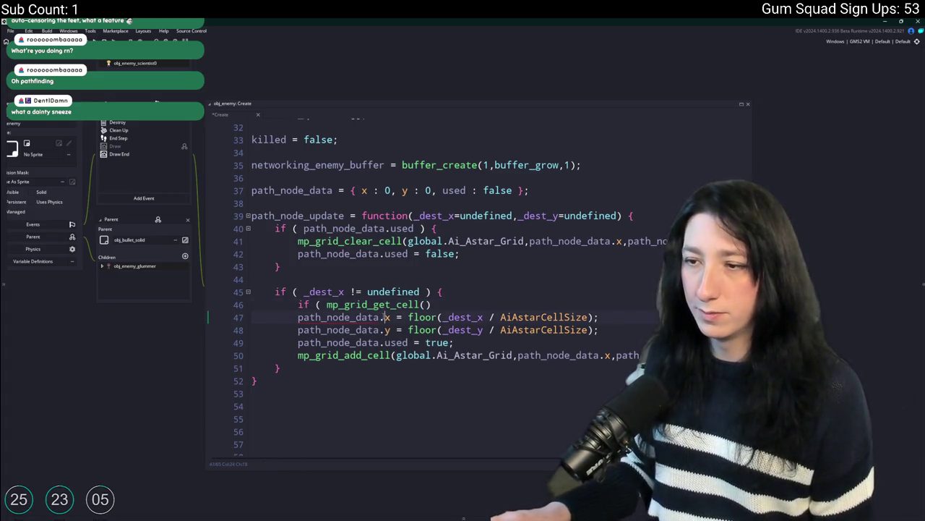
{"action": "left_click", "coordinate": [426, 304]}
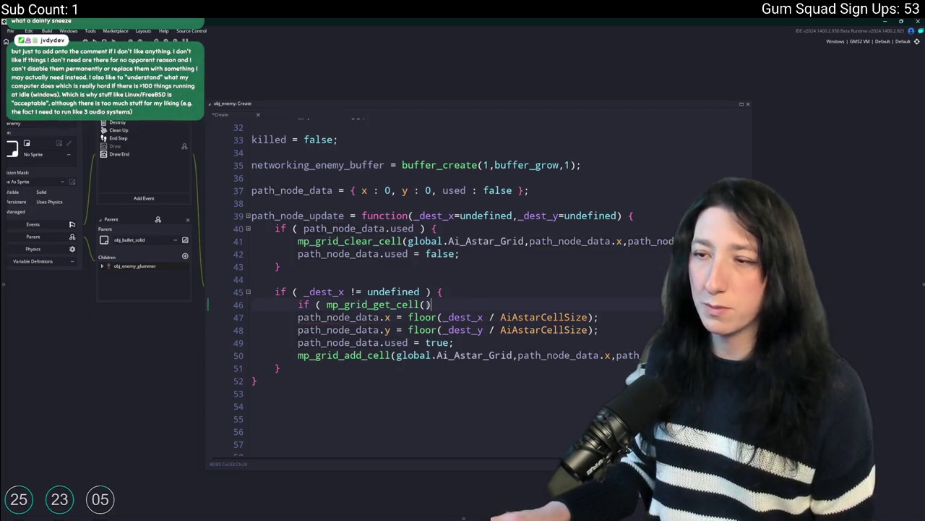
{"action": "type", "text": "global.Ai+_"}
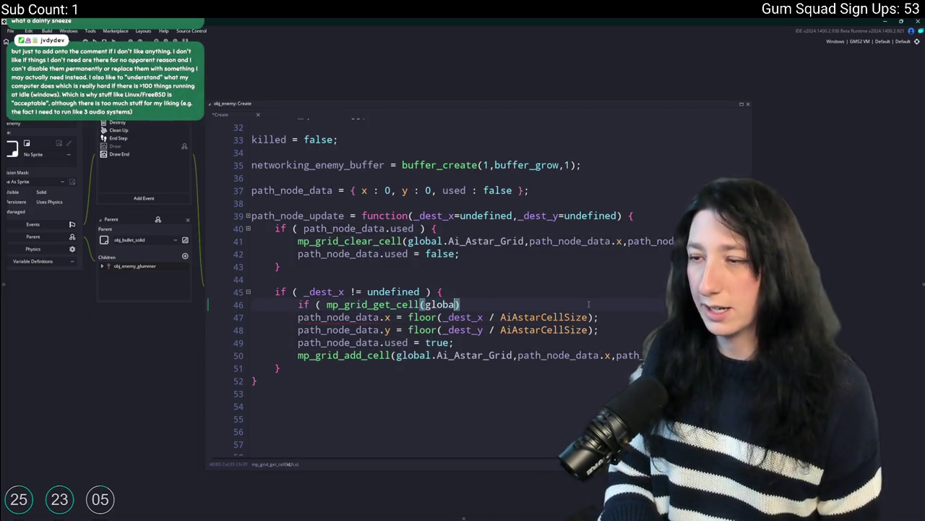
{"action": "key", "text": "BackSpace"}
{"action": "key", "text": "BackSpace"}
{"action": "type", "text": "_A"}
{"action": "key", "text": "Return"}
{"action": "type", "text": ",path_node_data.x,pat"}
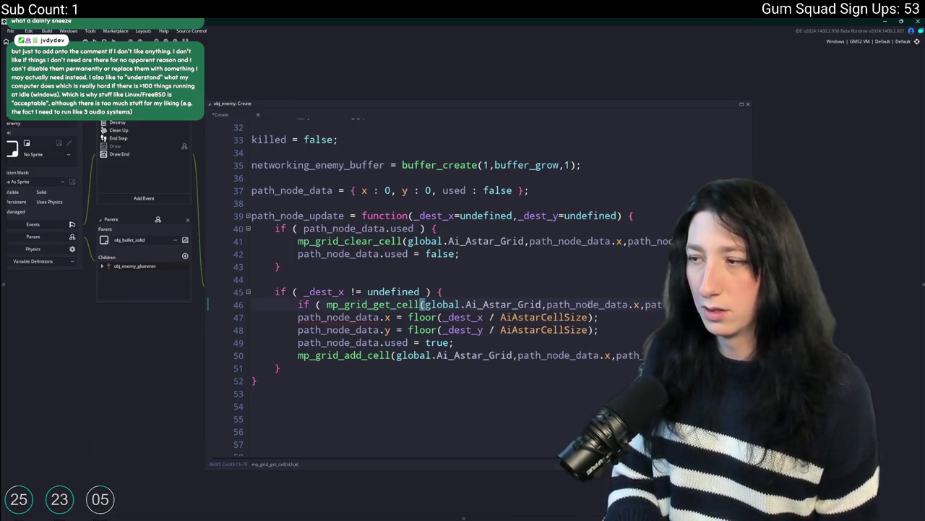
{"action": "scroll", "coordinate": [590, 304], "scroll_direction": "right", "scroll_amount": 1}
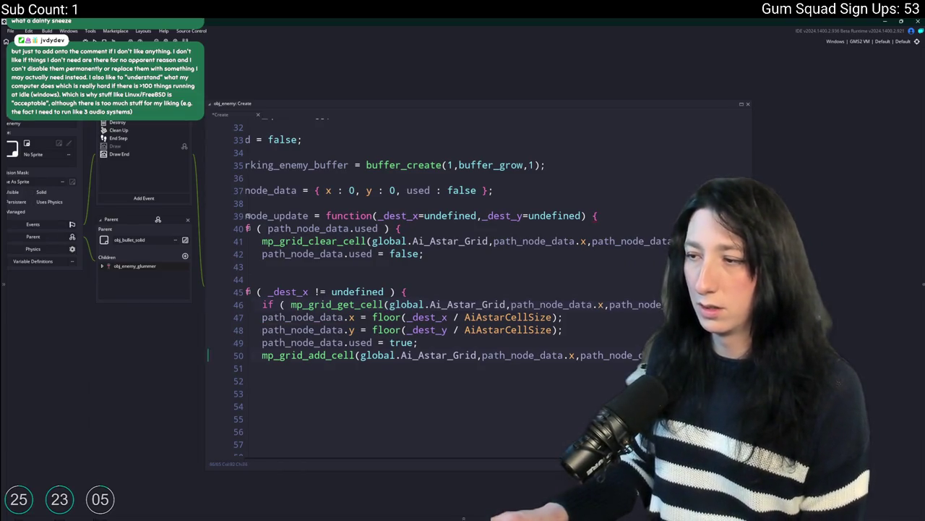
Indent lines 47 to 50 one level and return to the line 40 condition
{"action": "left_click_drag", "start_coordinate": [304, 366], "coordinate": [262, 318]}
{"action": "key", "text": "Tab"}
{"action": "left_click", "coordinate": [334, 329]}
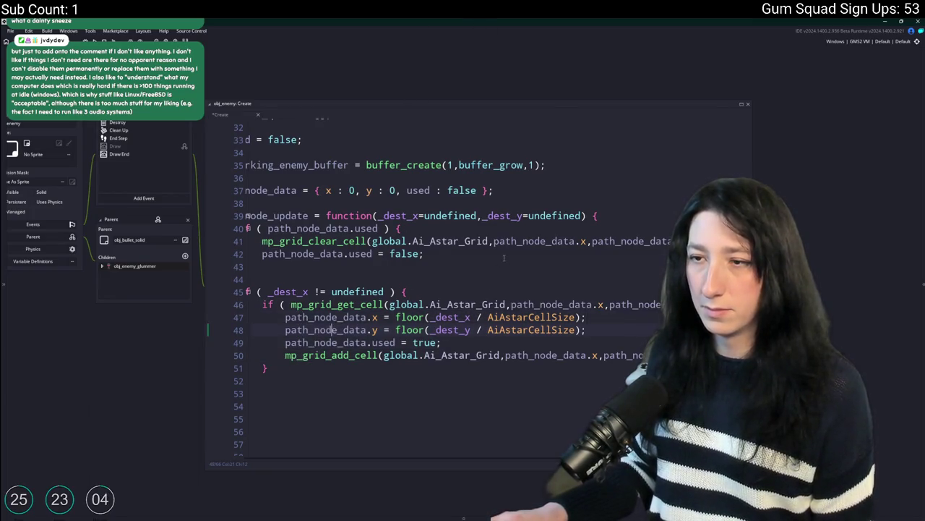
{"action": "left_click", "coordinate": [404, 226]}
{"action": "scroll", "coordinate": [404, 226], "scroll_direction": "left", "scroll_amount": 1}
{"action": "left_click", "coordinate": [344, 228]}
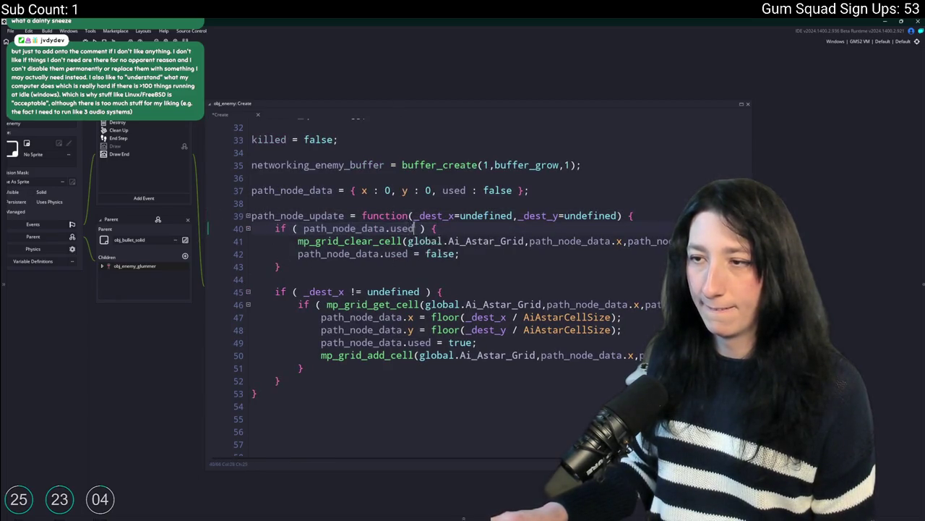
Cut the mp_grid_get_cell check line from the destination block and dedent lines 46 to 49
{"action": "left_click", "coordinate": [361, 304]}
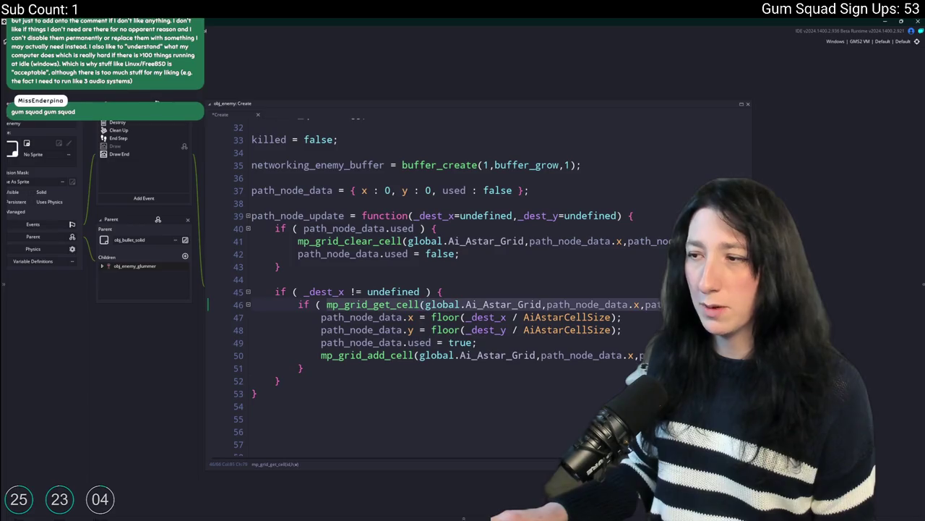
{"action": "key", "text": "End"}
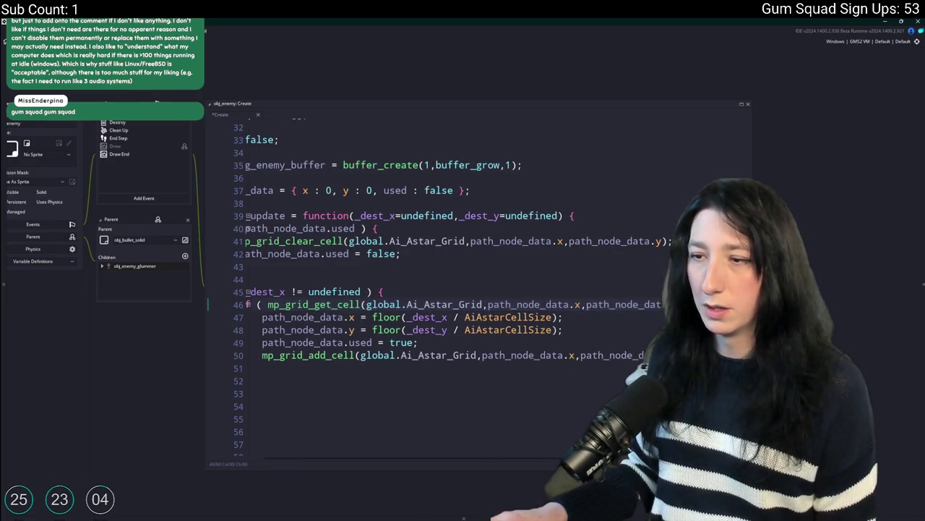
{"action": "key", "text": "shift+Up"}
{"action": "key", "text": "BackSpace"}
{"action": "key", "text": "Down"}
{"action": "key", "text": "Down"}
{"action": "key", "text": "Down"}
{"action": "key", "text": "shift+Tab"}
{"action": "left_click_drag", "start_coordinate": [253, 355], "coordinate": [324, 306]}
{"action": "key", "text": "shift+Tab"}
Append && plus the mp_grid_get_cell check to the path_node_data.used clearing condition
{"action": "left_click", "coordinate": [497, 248]}
{"action": "scroll", "coordinate": [511, 226], "scroll_direction": "right", "scroll_amount": 1}
{"action": "type", "text": "&&"}
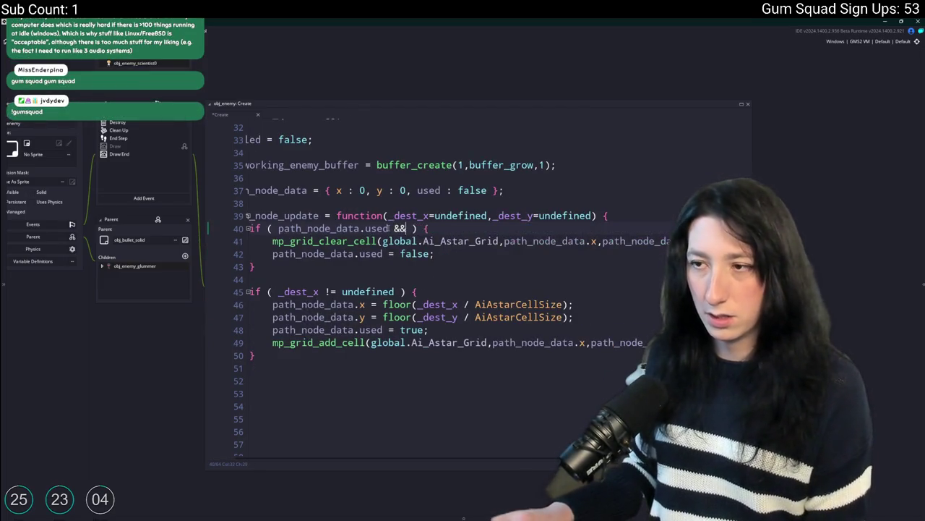
{"action": "key", "text": "ctrl+v"}
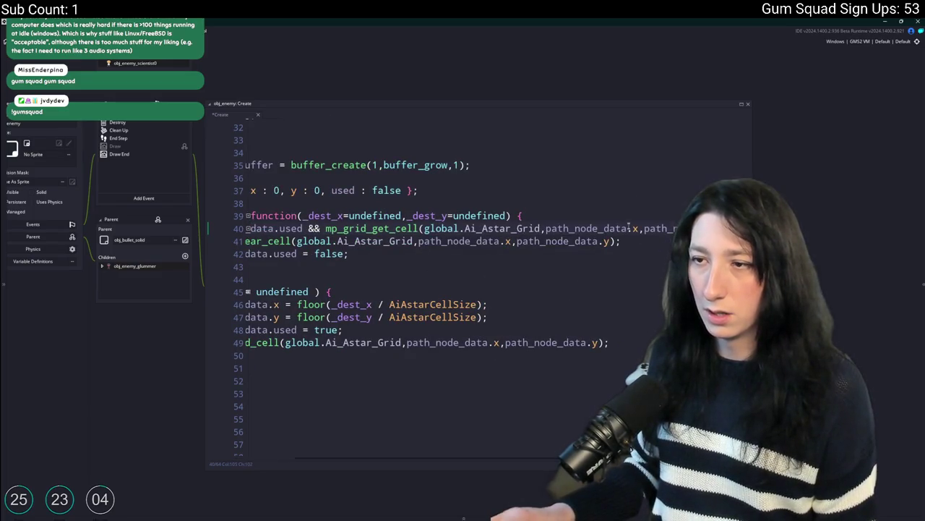
{"action": "scroll", "coordinate": [666, 221], "scroll_direction": "right", "scroll_amount": 2}
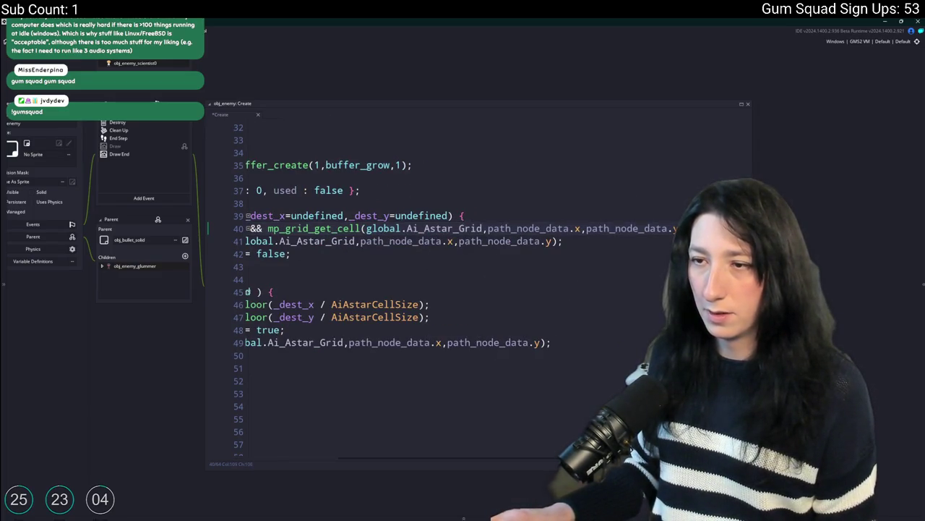
{"action": "scroll", "coordinate": [550, 242], "scroll_direction": "left", "scroll_amount": 5}
{"action": "left_click", "coordinate": [477, 247]}
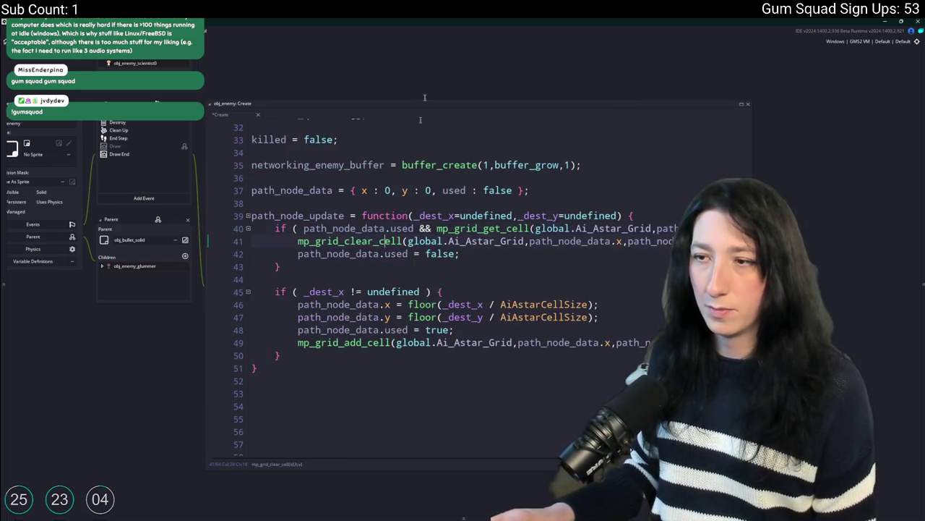
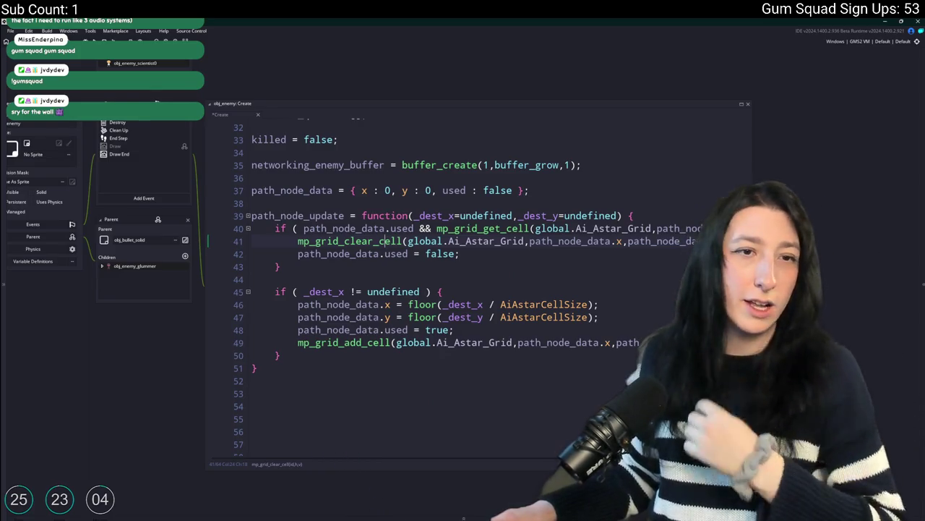
Review path_node_update's _dest_y parameter in obj_enemy's Create code, then close the Create code window
{"action": "left_click", "coordinate": [535, 216]}
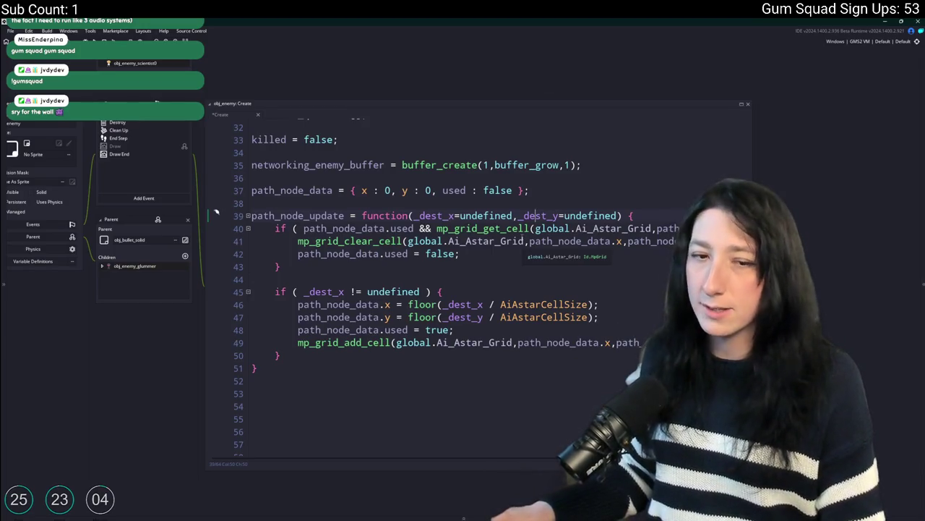
{"action": "key", "text": "ctrl+z"}
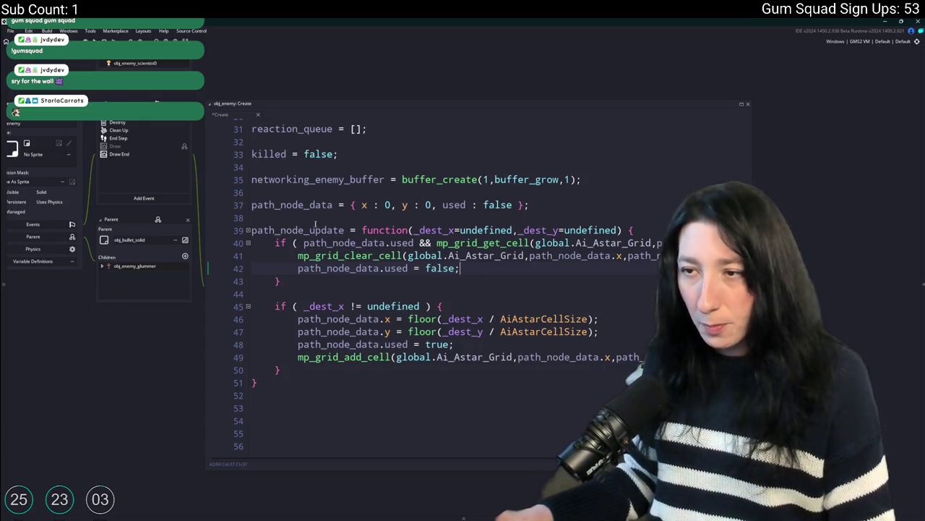
{"action": "double_click", "coordinate": [317, 230]}
{"action": "key", "text": "ctrl+c"}
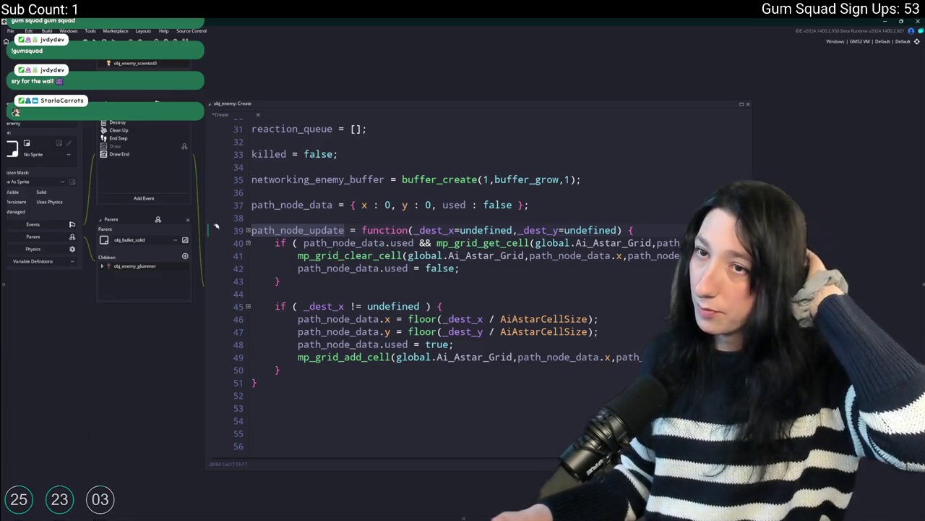
{"action": "key", "text": "Escape"}
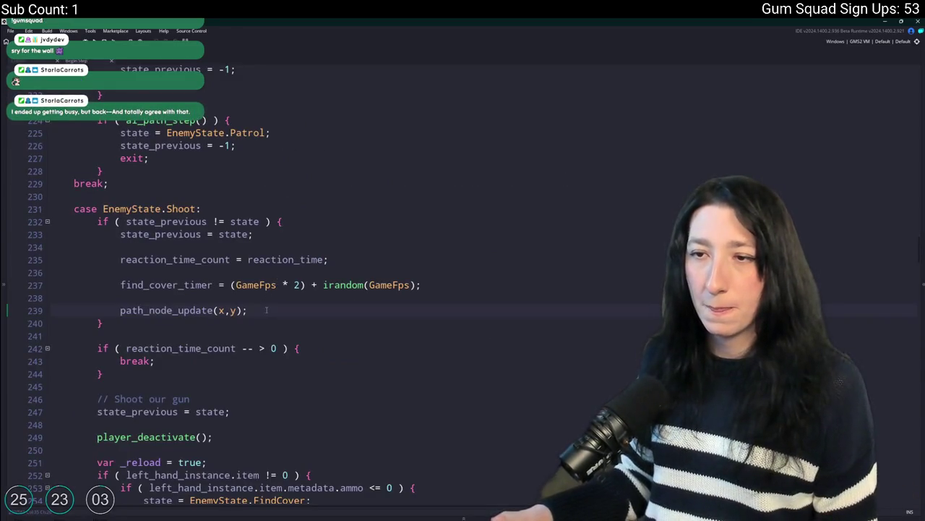
Select the path_node_update(x,y) call on line 239 and scroll to the EnemyState.Reload case
{"action": "key", "text": "Return"}
{"action": "key", "text": "ctrl+v"}
{"action": "key", "text": "ctrl+z"}
{"action": "key", "text": "ctrl+z"}
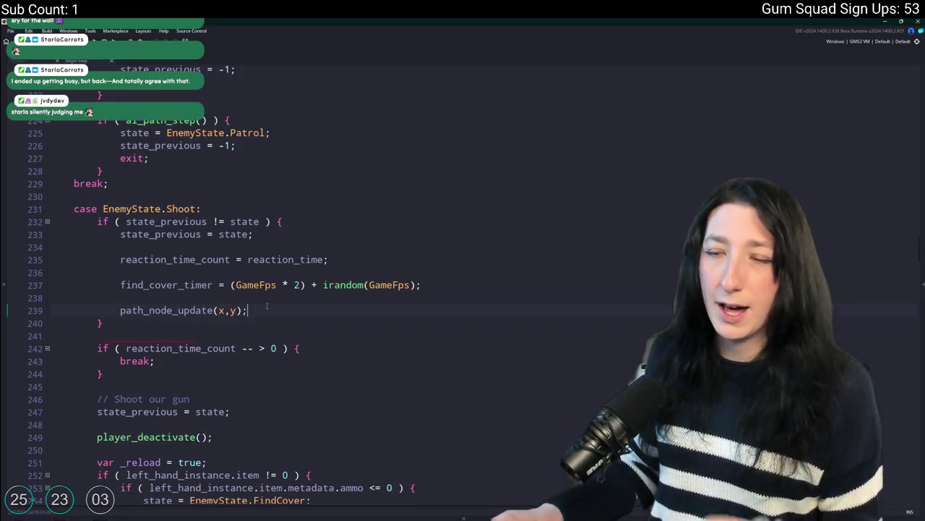
{"action": "left_click_drag", "start_coordinate": [256, 309], "coordinate": [123, 310]}
{"action": "key", "text": "ctrl+c"}
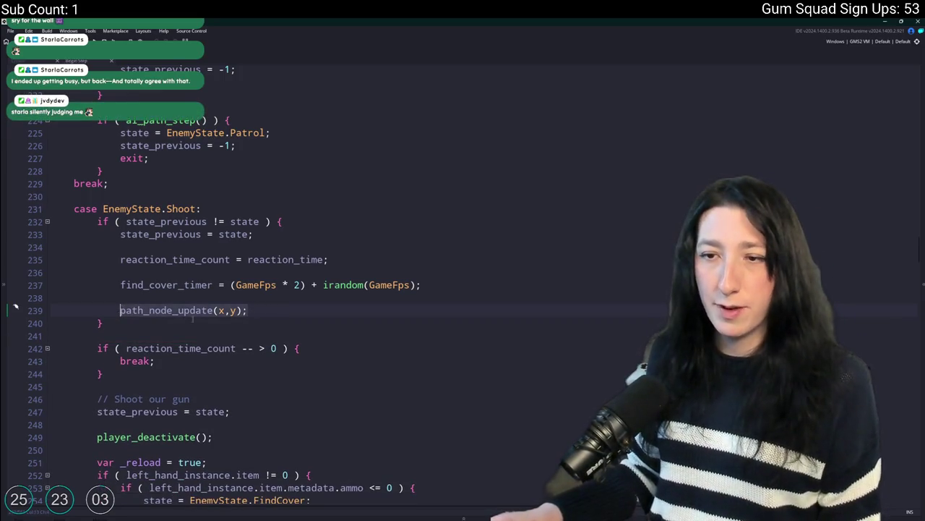
{"action": "scroll", "coordinate": [289, 217], "scroll_direction": "down", "scroll_amount": 2}
{"action": "scroll", "coordinate": [289, 66], "scroll_direction": "up", "scroll_amount": 3}
{"action": "key", "text": "Right"}
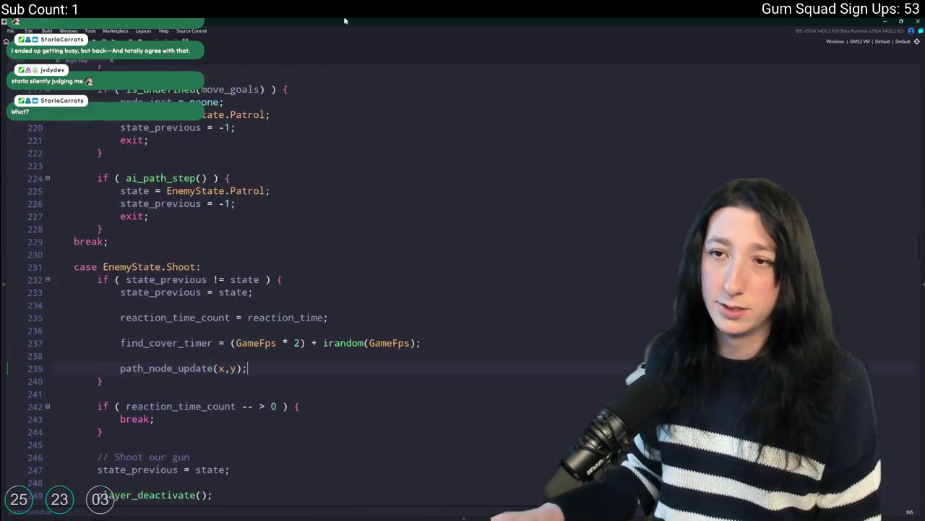
{"action": "scroll", "coordinate": [338, 266], "scroll_direction": "up", "scroll_amount": 15}
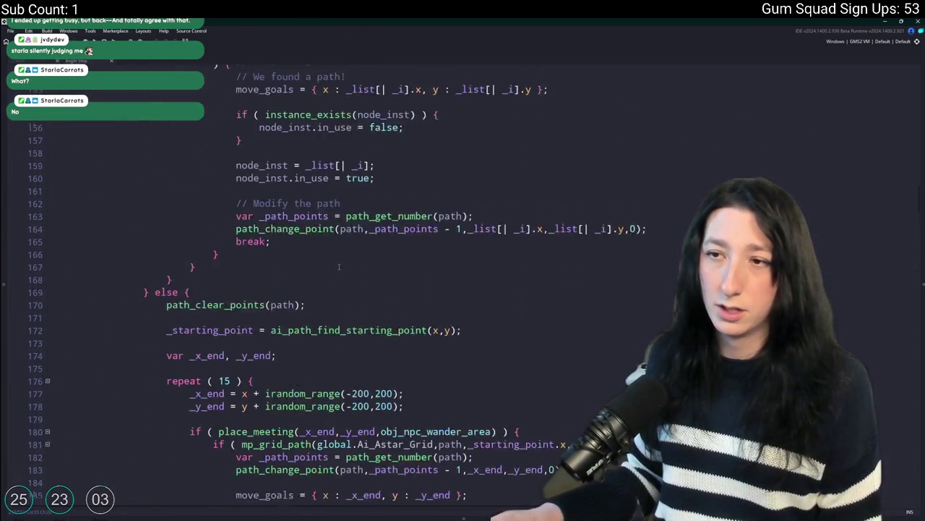
{"action": "scroll", "coordinate": [338, 267], "scroll_direction": "up", "scroll_amount": 5}
{"action": "left_click_drag", "start_coordinate": [920, 188], "coordinate": [909, 99]}
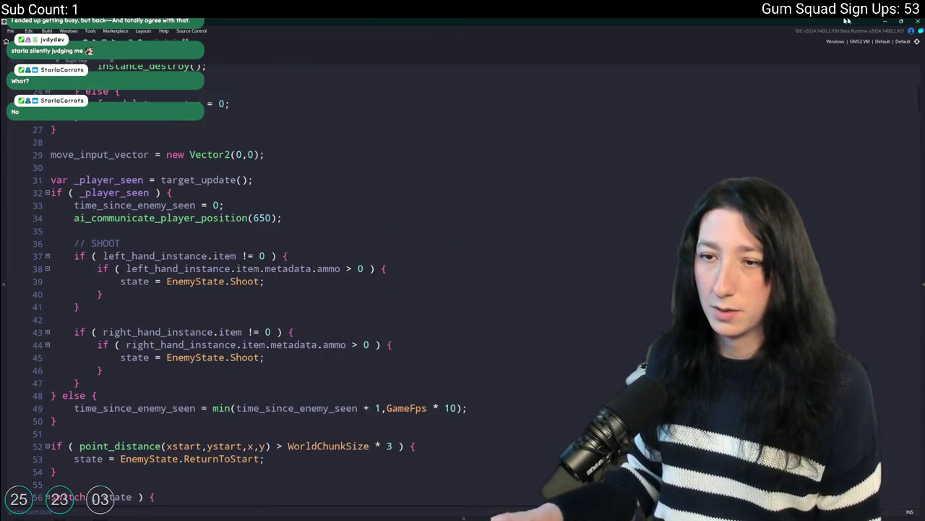
{"action": "scroll", "coordinate": [295, 304], "scroll_direction": "up", "scroll_amount": 7}
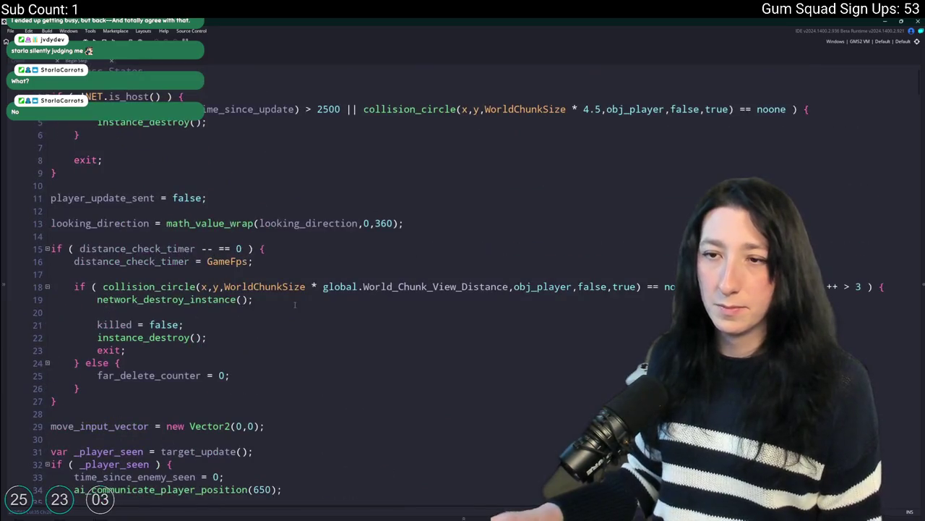
{"action": "scroll", "coordinate": [129, 198], "scroll_direction": "down", "scroll_amount": 20}
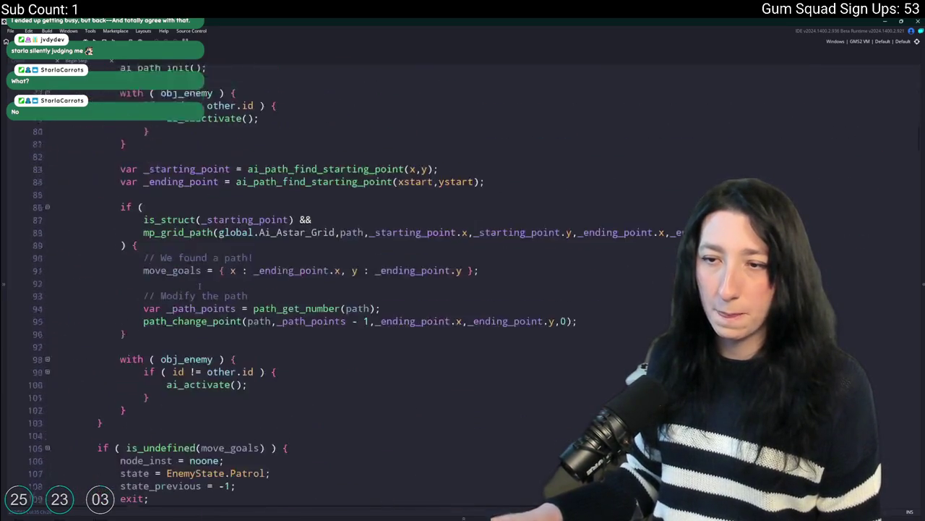
{"action": "scroll", "coordinate": [198, 285], "scroll_direction": "down", "scroll_amount": 3}
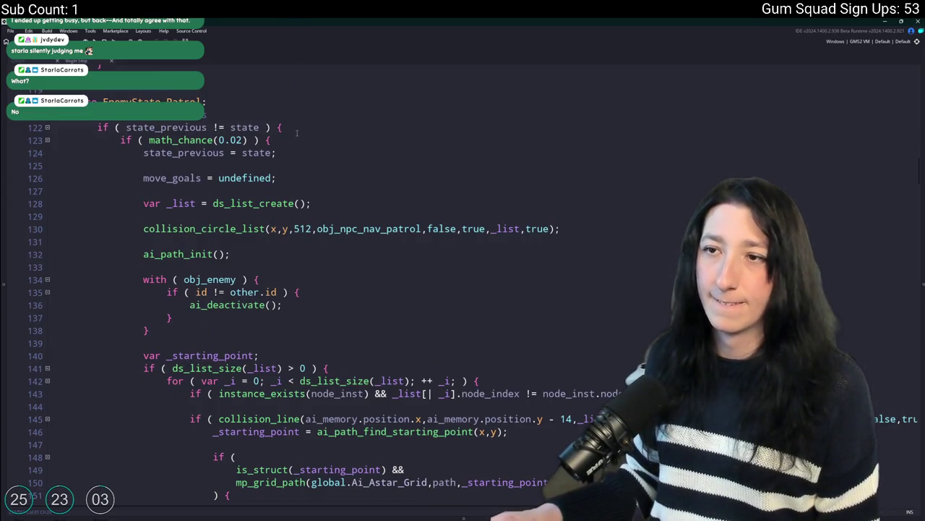
{"action": "scroll", "coordinate": [297, 132], "scroll_direction": "down", "scroll_amount": 20}
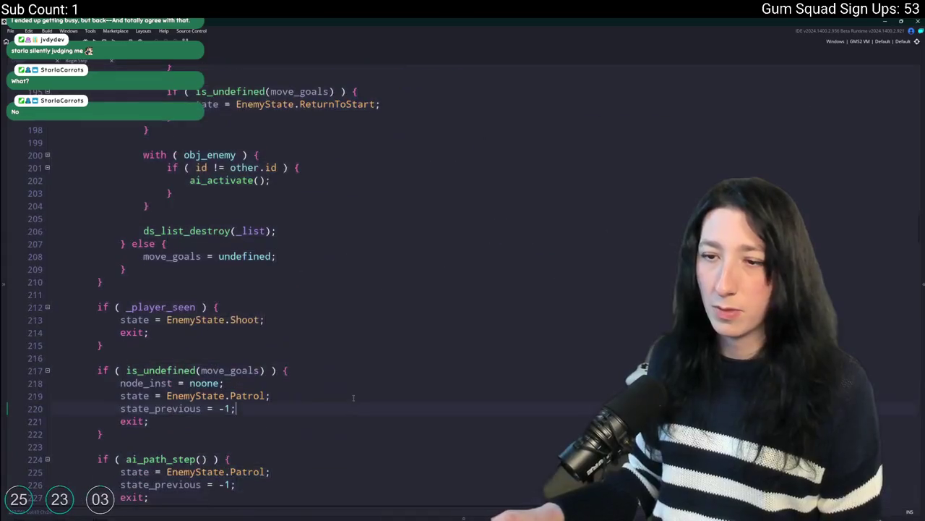
{"action": "scroll", "coordinate": [272, 103], "scroll_direction": "down", "scroll_amount": 20}
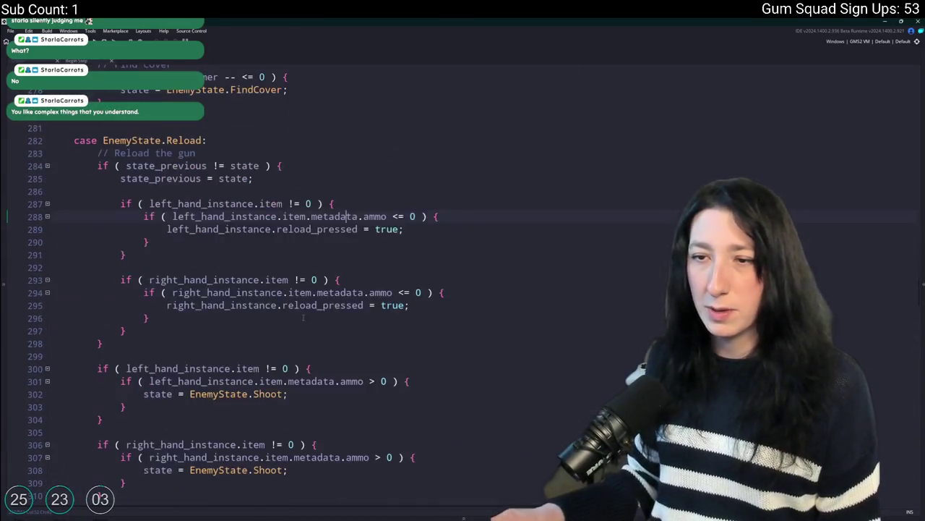
{"action": "scroll", "coordinate": [272, 103], "scroll_direction": "down", "scroll_amount": 3}
{"action": "scroll", "coordinate": [289, 115], "scroll_direction": "up", "scroll_amount": 1}
Paste path_node_update(x,y); after the Reload state's entry check, followed by a blank line
{"action": "left_click", "coordinate": [313, 120]}
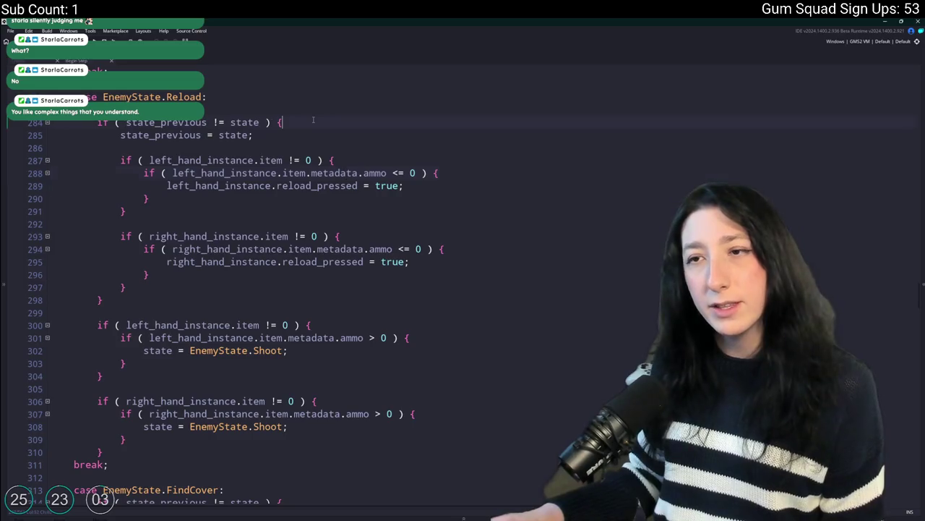
{"action": "key", "text": "ctrl+v"}
{"action": "key", "text": "Return"}
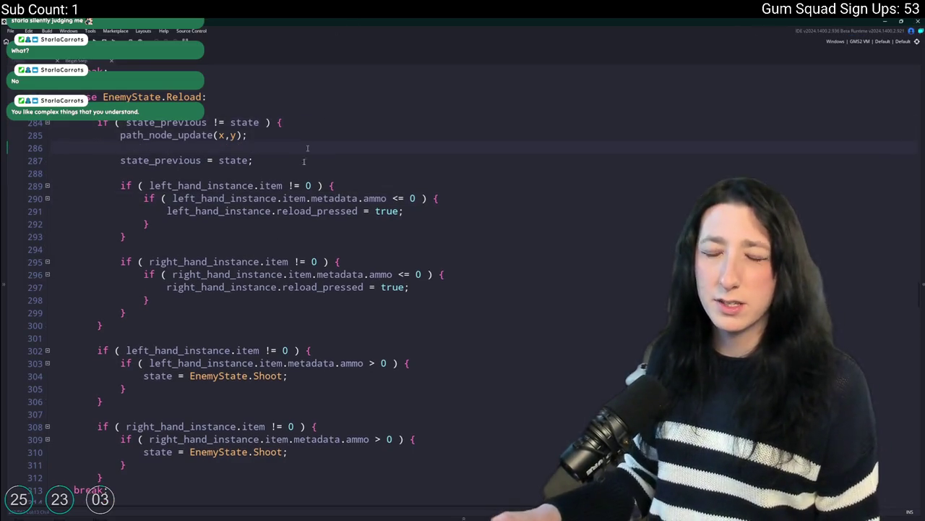
{"action": "scroll", "coordinate": [272, 283], "scroll_direction": "down", "scroll_amount": 2}
{"action": "scroll", "coordinate": [271, 282], "scroll_direction": "up", "scroll_amount": 2}
{"action": "scroll", "coordinate": [271, 282], "scroll_direction": "down", "scroll_amount": 2}
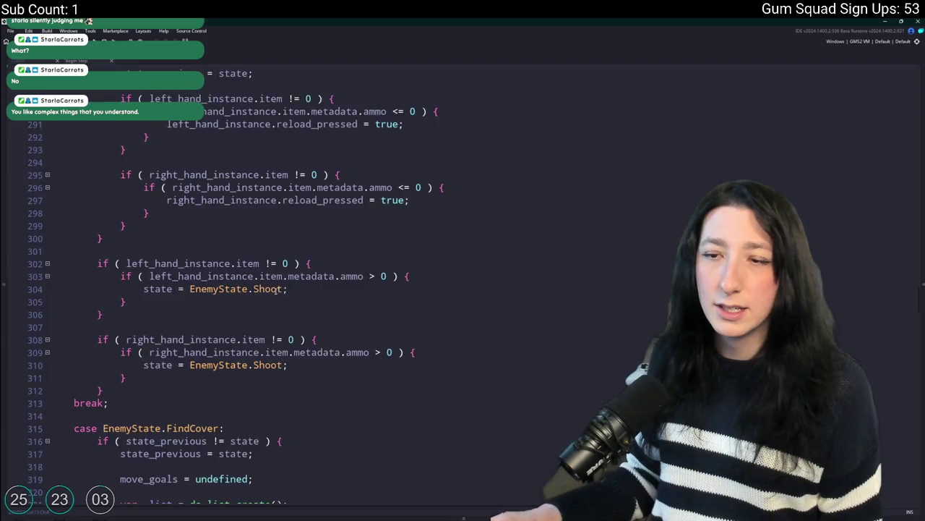
{"action": "scroll", "coordinate": [260, 284], "scroll_direction": "down", "scroll_amount": 6}
{"action": "scroll", "coordinate": [253, 285], "scroll_direction": "down", "scroll_amount": 20}
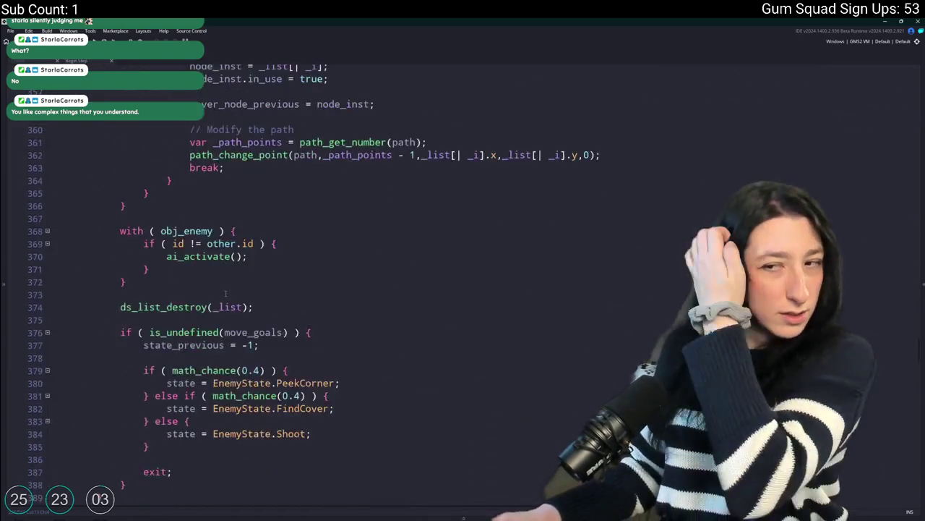
{"action": "scroll", "coordinate": [229, 290], "scroll_direction": "down", "scroll_amount": 20}
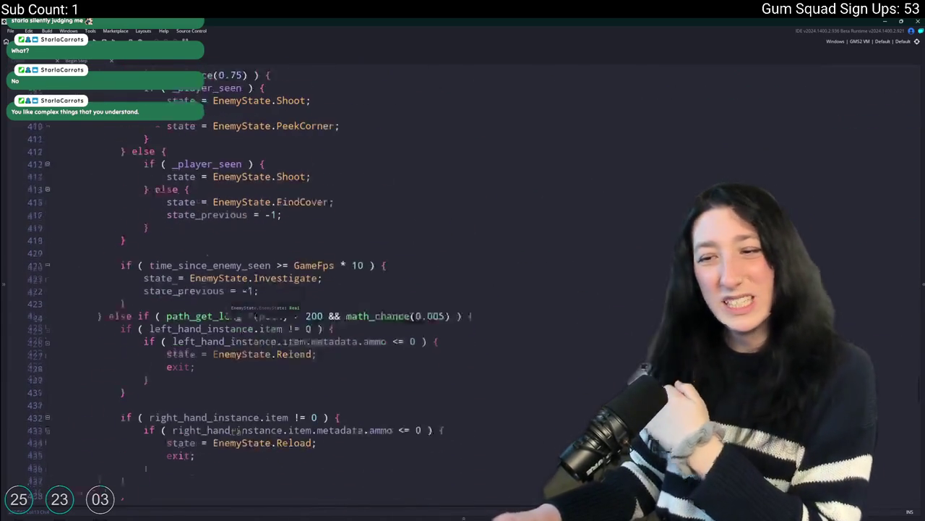
{"action": "scroll", "coordinate": [219, 346], "scroll_direction": "down", "scroll_amount": 20}
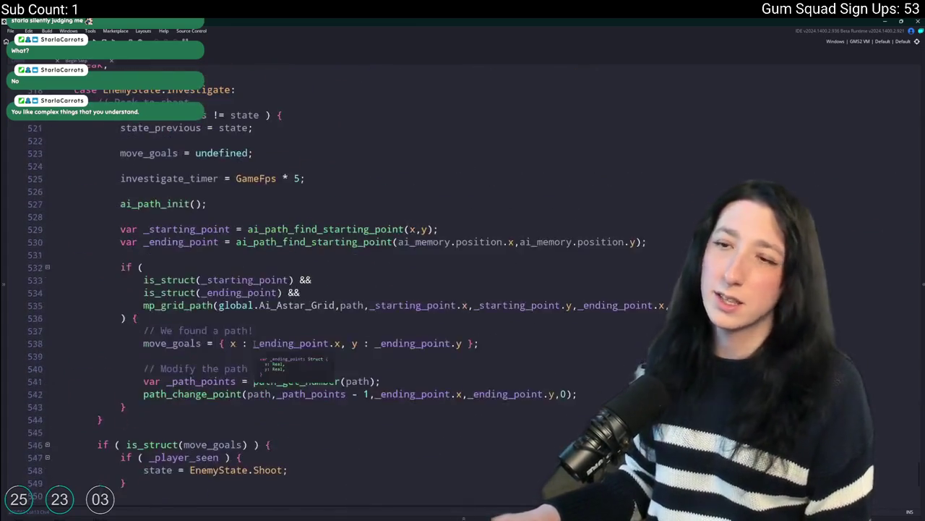
{"action": "scroll", "coordinate": [346, 246], "scroll_direction": "up", "scroll_amount": 2}
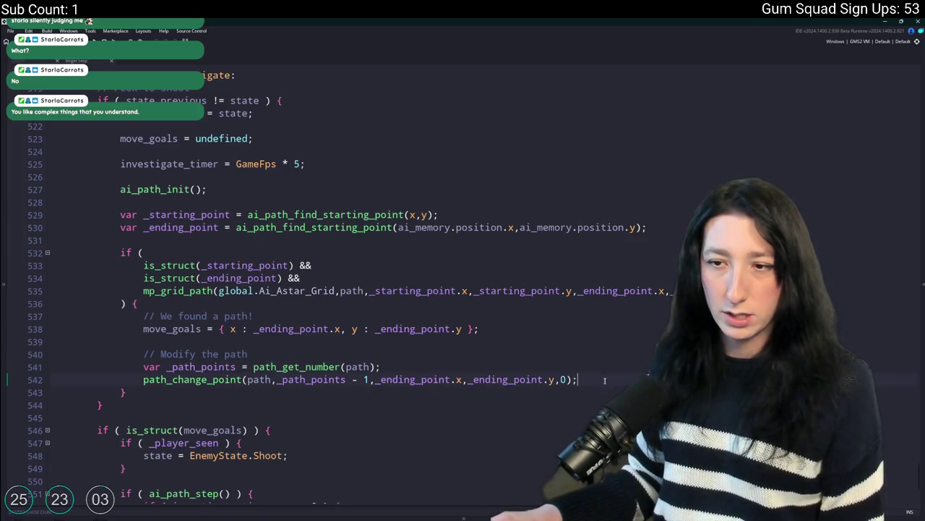
Add path_node_update(move_goals.x,move_goals.y); after the Investigate state's path change
{"action": "key", "text": "Return"}
{"action": "key", "text": "Return"}
{"action": "type", "text": "path_node_update(x,y);"}
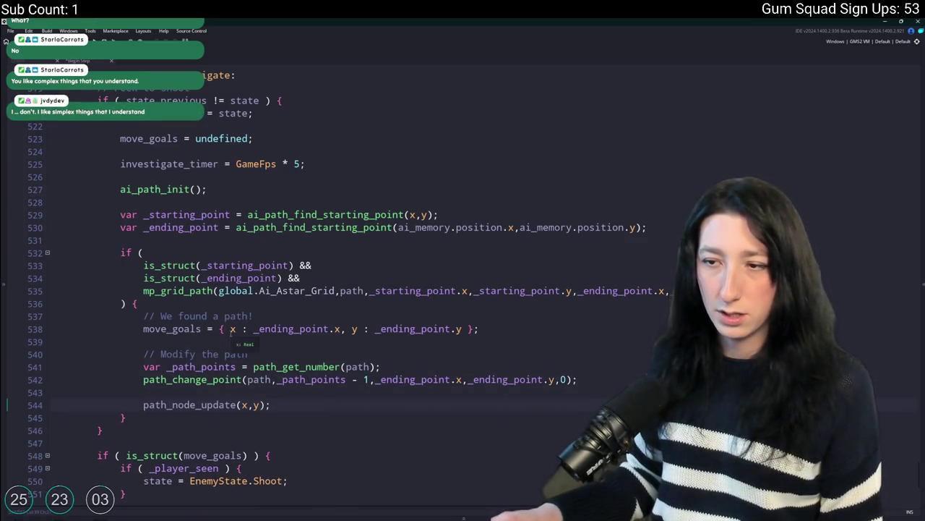
{"action": "left_click", "coordinate": [304, 329]}
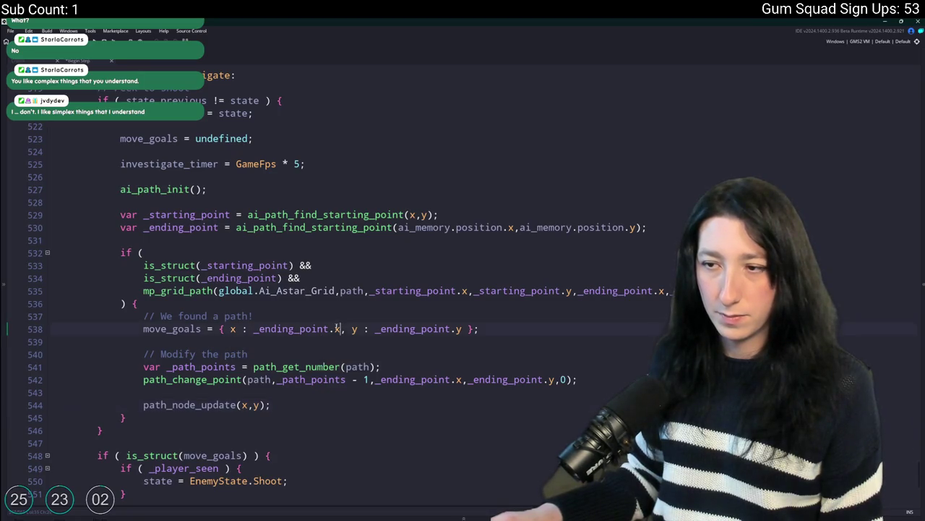
{"action": "left_click", "coordinate": [232, 329]}
{"action": "double_click", "coordinate": [171, 329]}
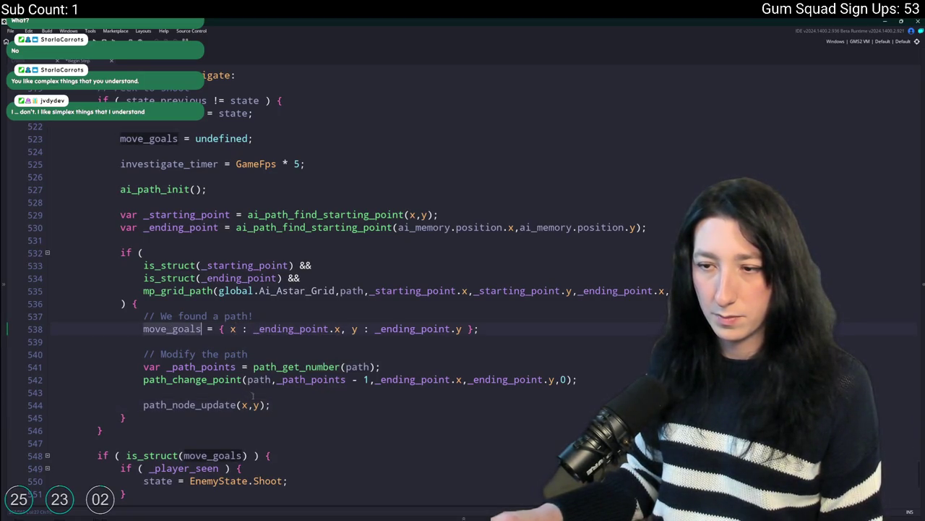
{"action": "key", "text": "ctrl+c"}
{"action": "left_click_drag", "start_coordinate": [240, 404], "coordinate": [265, 405]}
{"action": "key", "text": "ctrl+v"}
{"action": "type", "text": ".x,"}
{"action": "key", "text": "ctrl+v"}
{"action": "type", "text": ".y"}
Build and run the game, recheck the path_node_update arguments, and rebuild with F5
{"action": "key", "text": "F5"}
{"action": "scroll", "coordinate": [253, 217], "scroll_direction": "down", "scroll_amount": 6}
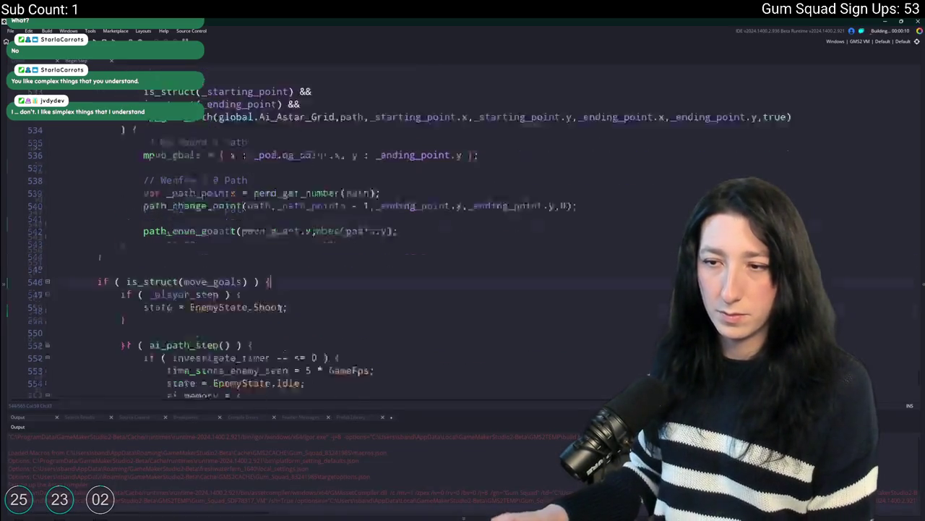
{"action": "scroll", "coordinate": [250, 109], "scroll_direction": "up", "scroll_amount": 3}
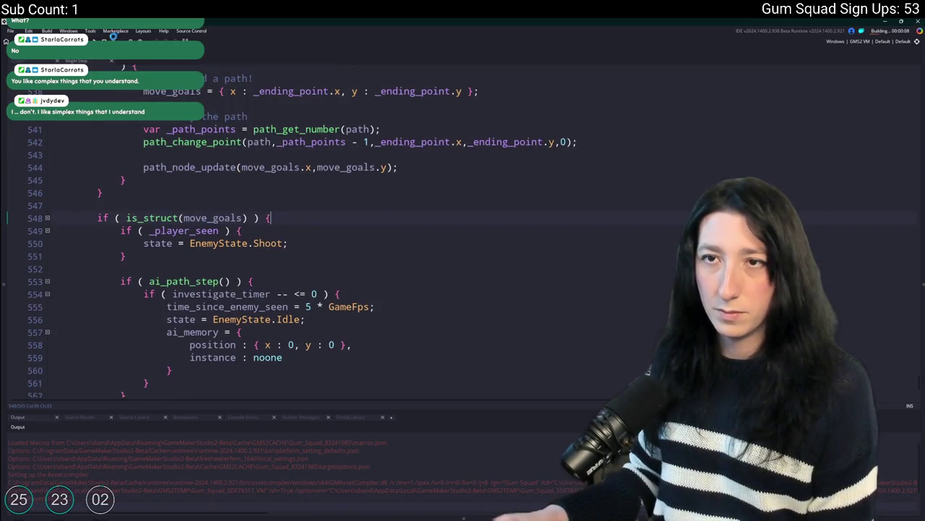
{"action": "left_click_drag", "start_coordinate": [399, 167], "coordinate": [145, 169]}
{"action": "key", "text": "ctrl+c"}
{"action": "left_click", "coordinate": [237, 167]}
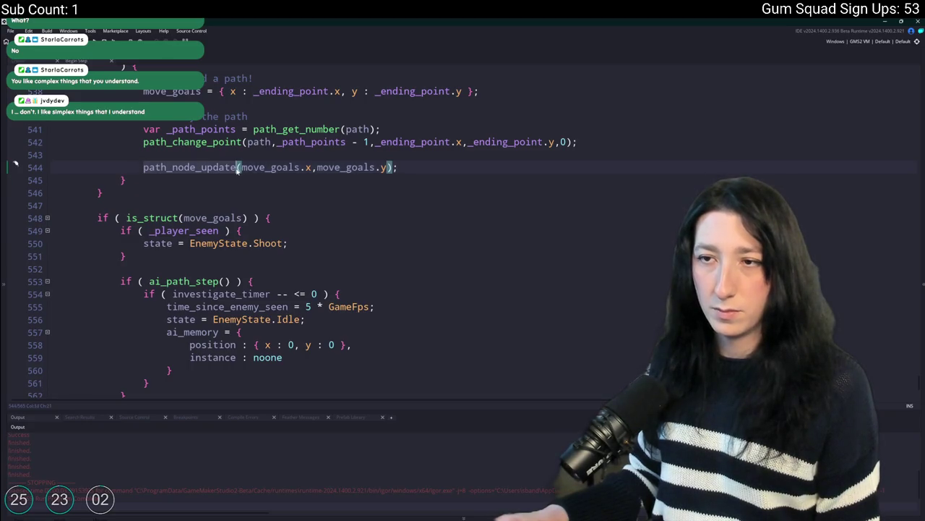
{"action": "scroll", "coordinate": [371, 302], "scroll_direction": "down", "scroll_amount": 1}
{"action": "left_click", "coordinate": [371, 301]}
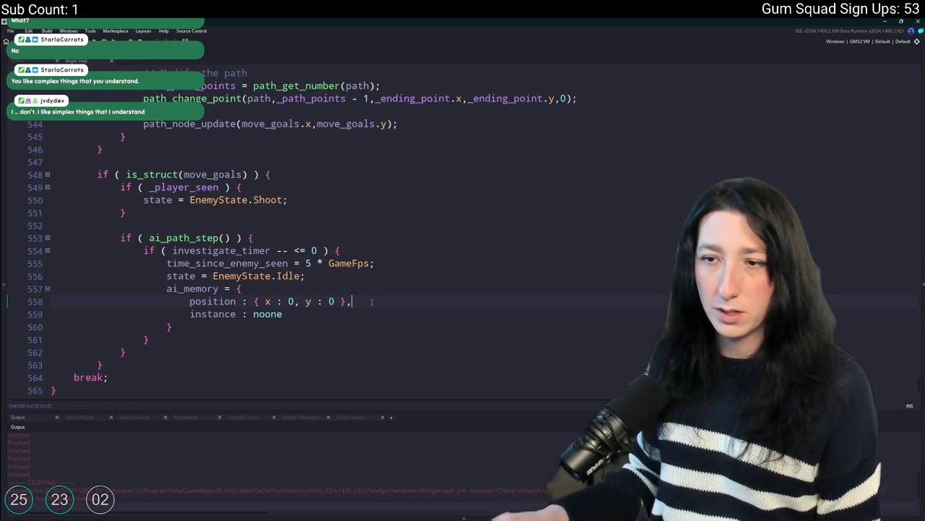
{"action": "left_click", "coordinate": [405, 263]}
{"action": "key", "text": "F5"}
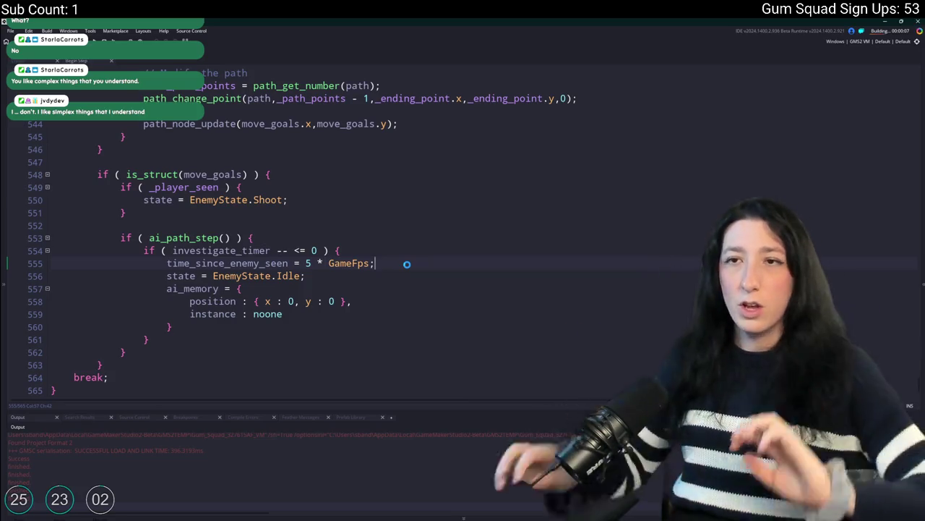
{"action": "left_click", "coordinate": [311, 162]}
{"action": "key", "text": "ctrl+f"}
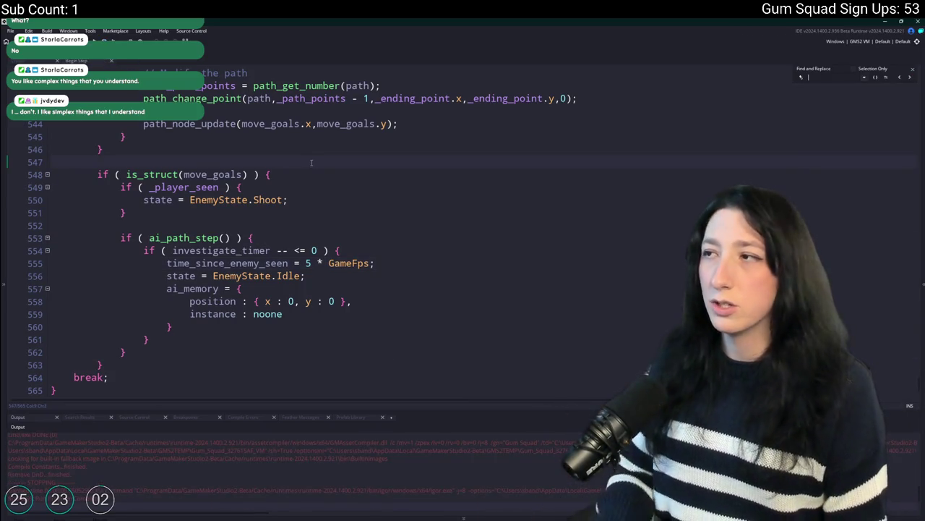
Search the code for 'patrol' and step through matches to the EnemyState.Patrol case
{"action": "type", "text": "patrol"}
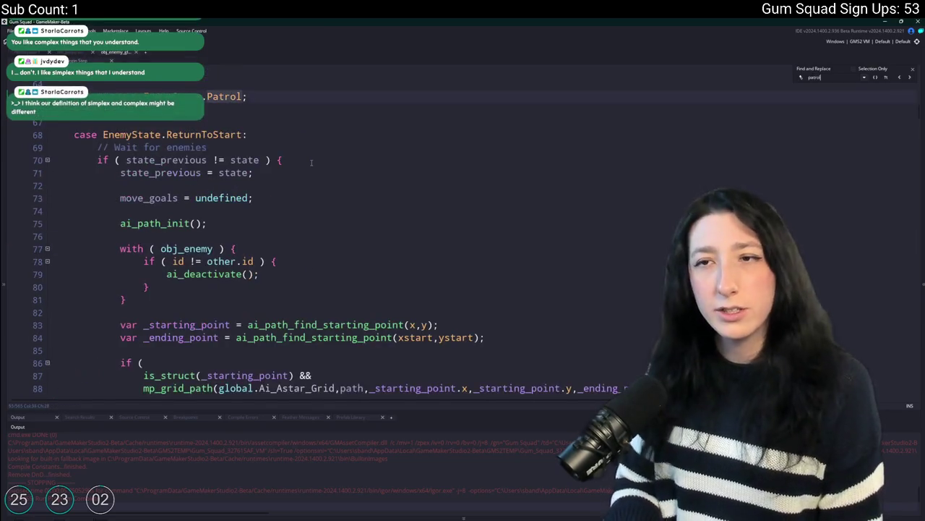
{"action": "key", "text": "Return"}
{"action": "scroll", "coordinate": [391, 233], "scroll_direction": "down", "scroll_amount": 6}
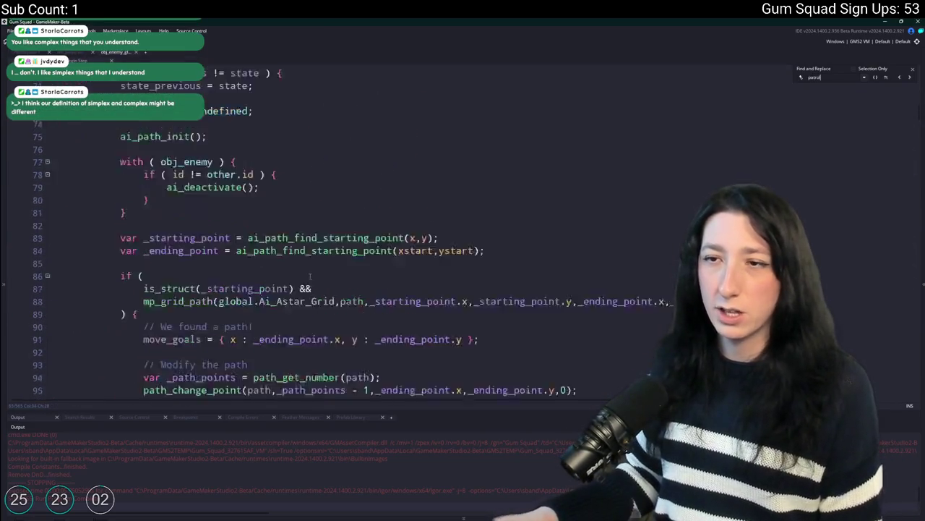
{"action": "left_click", "coordinate": [910, 78]}
{"action": "left_click", "coordinate": [913, 69]}
{"action": "scroll", "coordinate": [523, 248], "scroll_direction": "down", "scroll_amount": 2}
{"action": "left_click", "coordinate": [523, 248]}
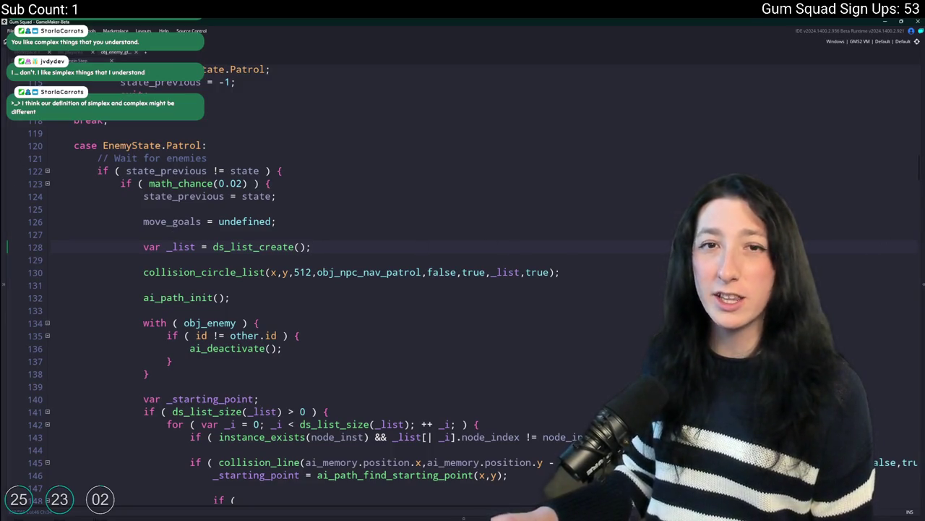
{"action": "key", "text": "alt+Tab"}
{"action": "scroll", "coordinate": [522, 288], "scroll_direction": "down", "scroll_amount": 2}
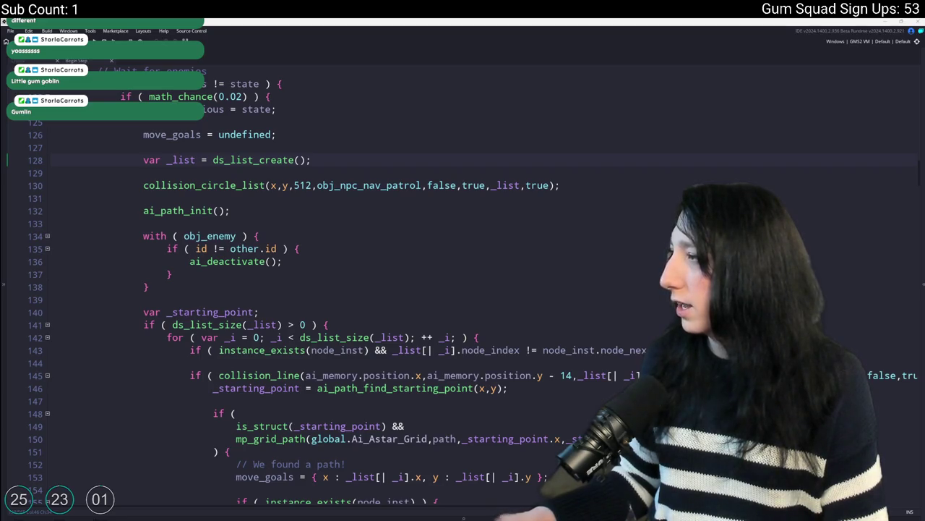
Switch to the browser playing 'Winter Themed Video Game Music To Hibernate To'
{"action": "key", "text": "alt+Tab"}
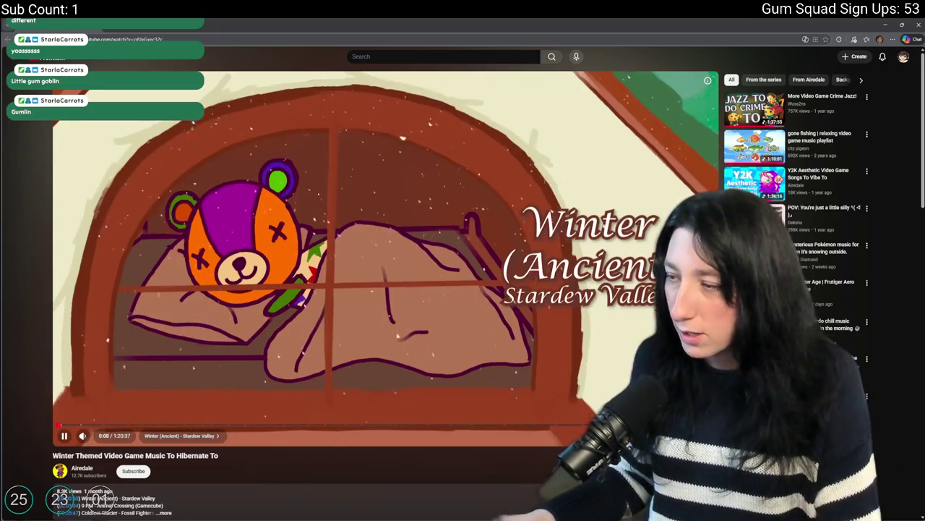
Make the winter music video fullscreen, then switch back to GameMaker
{"action": "key", "text": "f"}
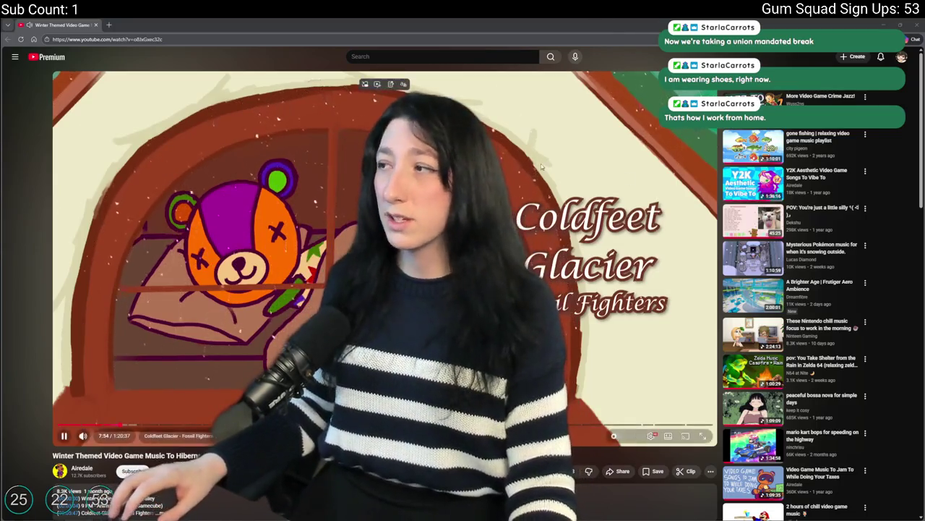
{"action": "key", "text": "alt+Tab"}
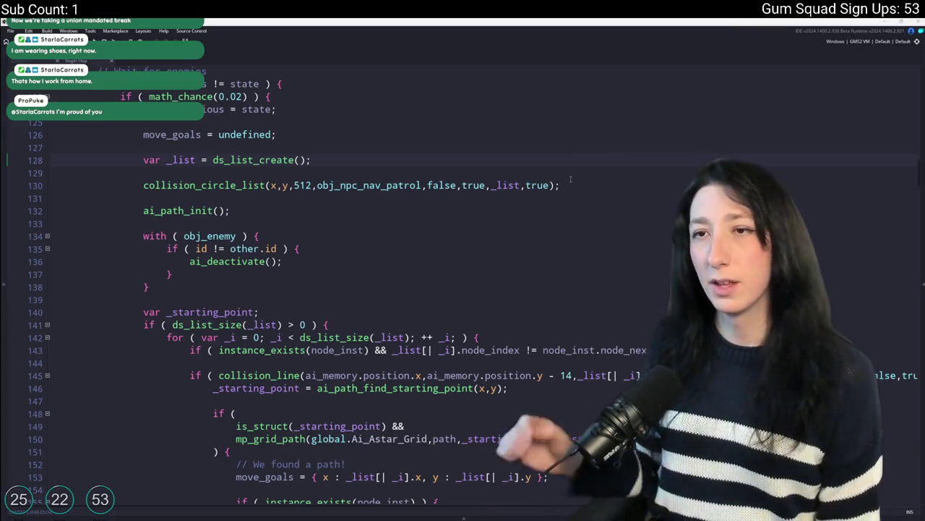
Add path_node_update(move_goals.x,move_goals.y); after the found-path move_goals assignment on line 153
{"action": "scroll", "coordinate": [577, 186], "scroll_direction": "down", "scroll_amount": 5}
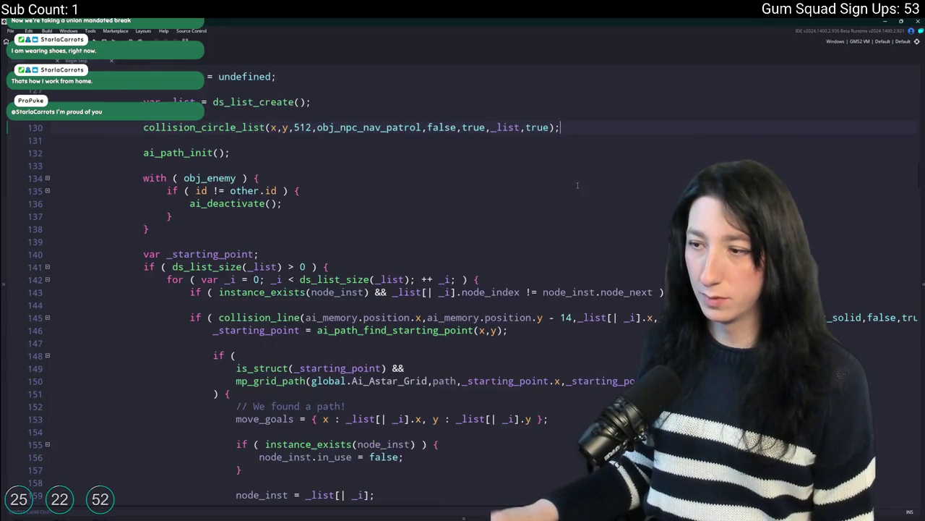
{"action": "scroll", "coordinate": [555, 248], "scroll_direction": "up", "scroll_amount": 6}
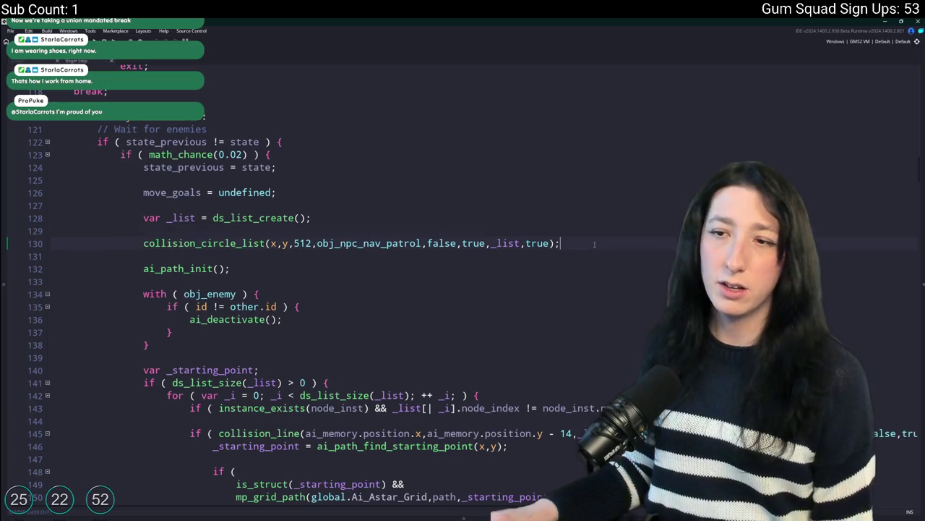
{"action": "scroll", "coordinate": [595, 245], "scroll_direction": "down", "scroll_amount": 6}
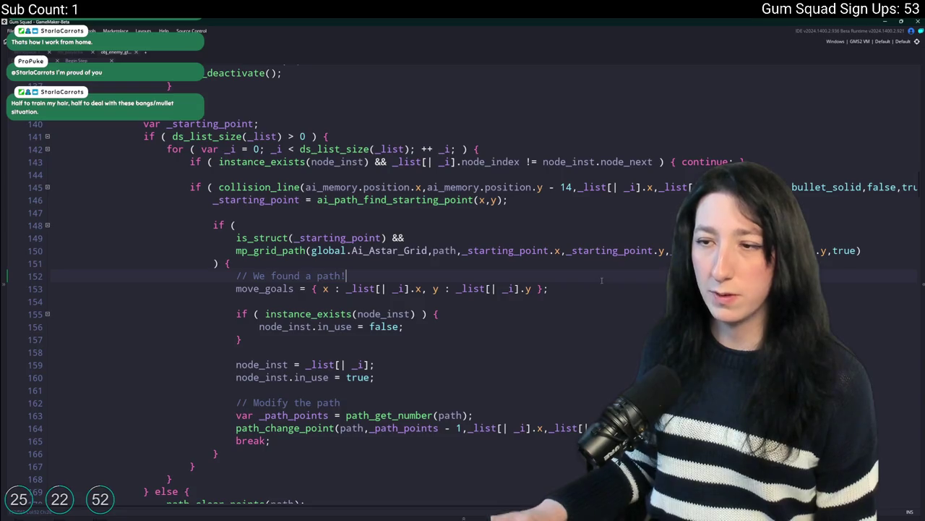
{"action": "key", "text": "Return"}
{"action": "key", "text": "Return"}
{"action": "type", "text": "path_node_update"}
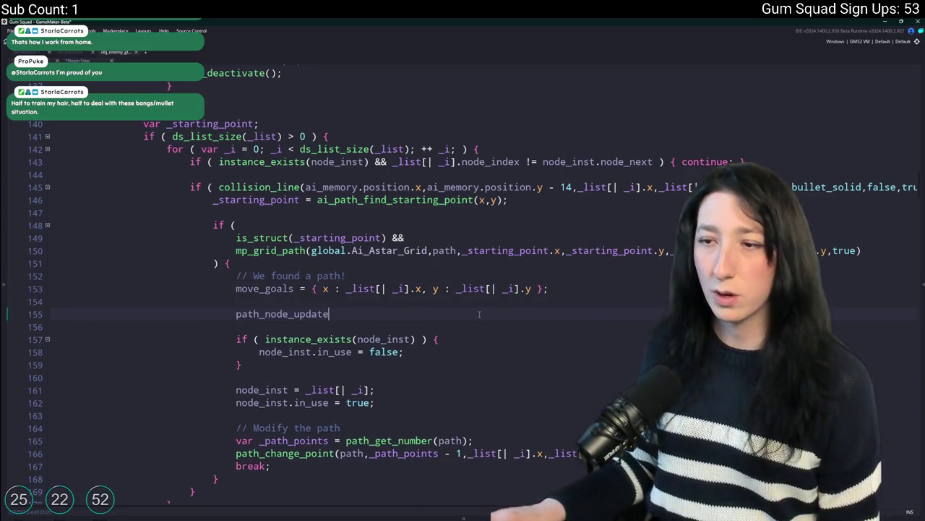
{"action": "type", "text": "(move"}
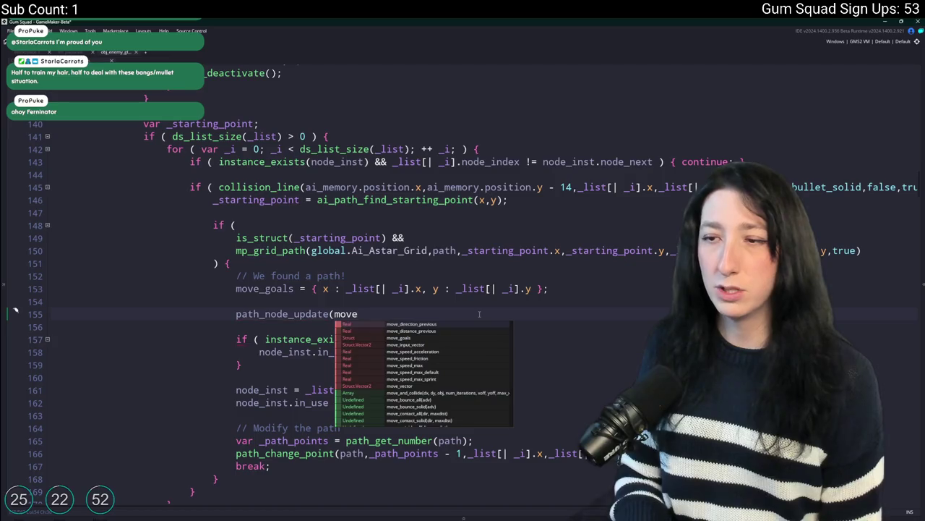
{"action": "type", "text": "_goalsk"}
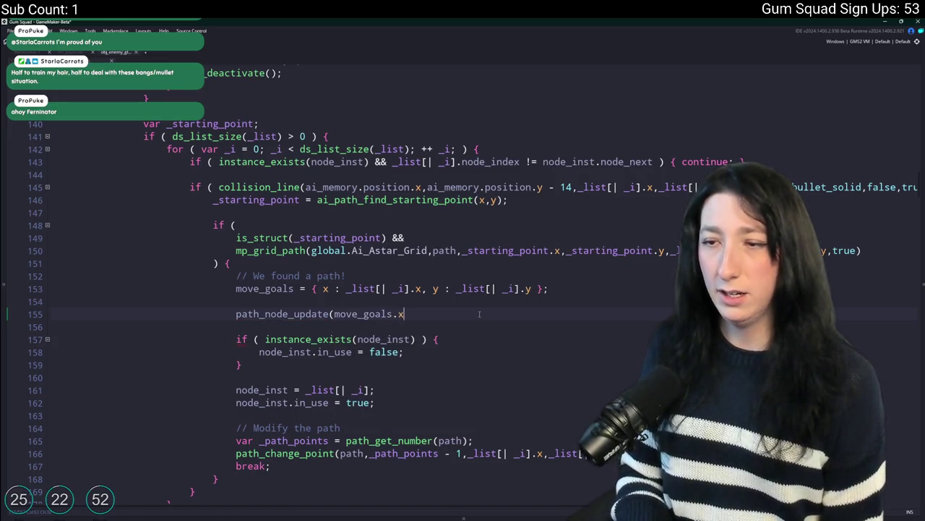
{"action": "type", "text": "move_g"}
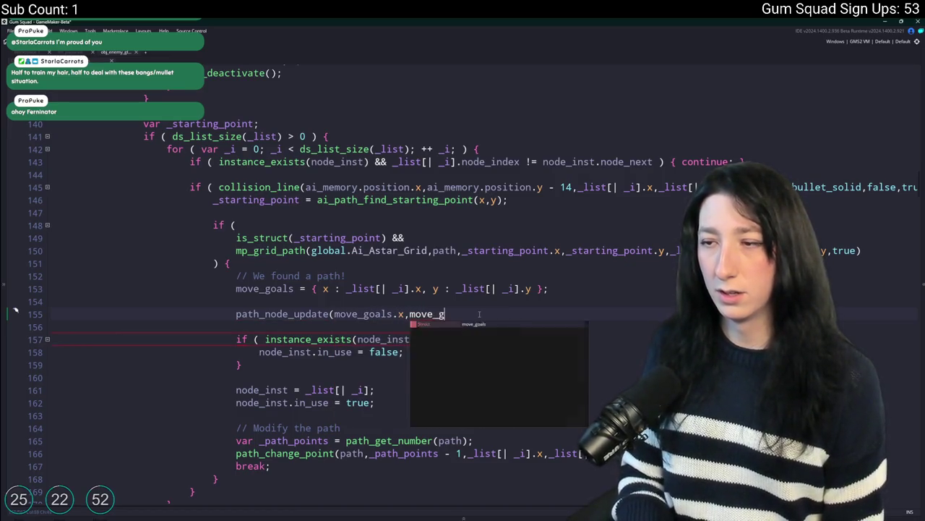
{"action": "type", "text": "aolsoals.y);"}
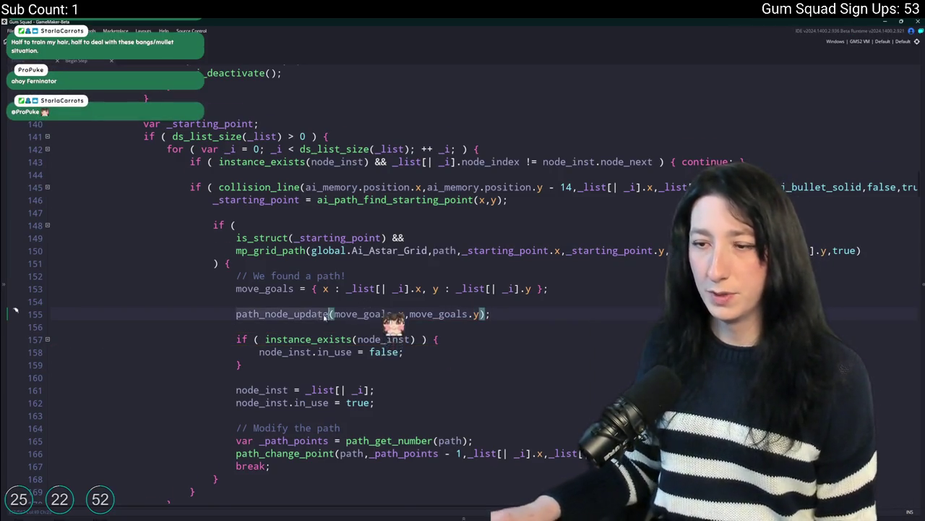
Paste the same call after the wander branch's move_goals line and launch a test run
{"action": "scroll", "coordinate": [330, 313], "scroll_direction": "down", "scroll_amount": 10}
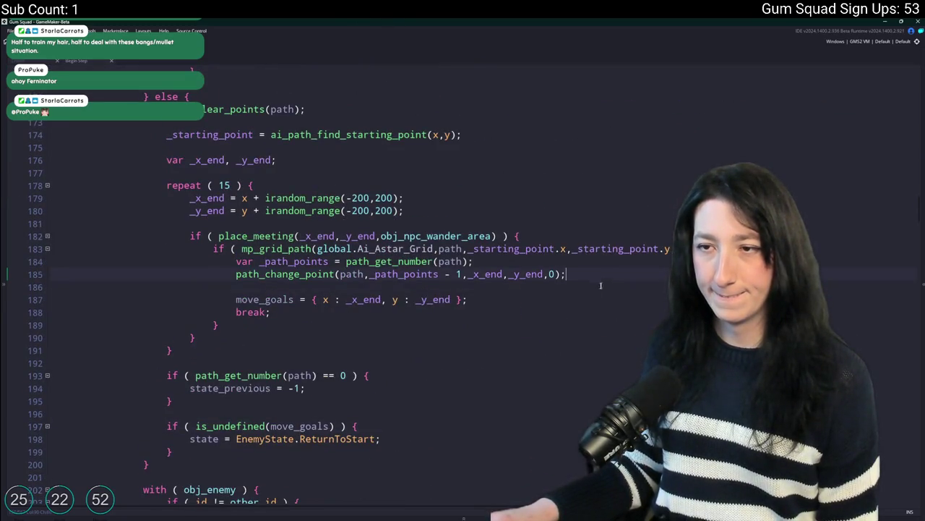
{"action": "scroll", "coordinate": [602, 283], "scroll_direction": "up", "scroll_amount": 6}
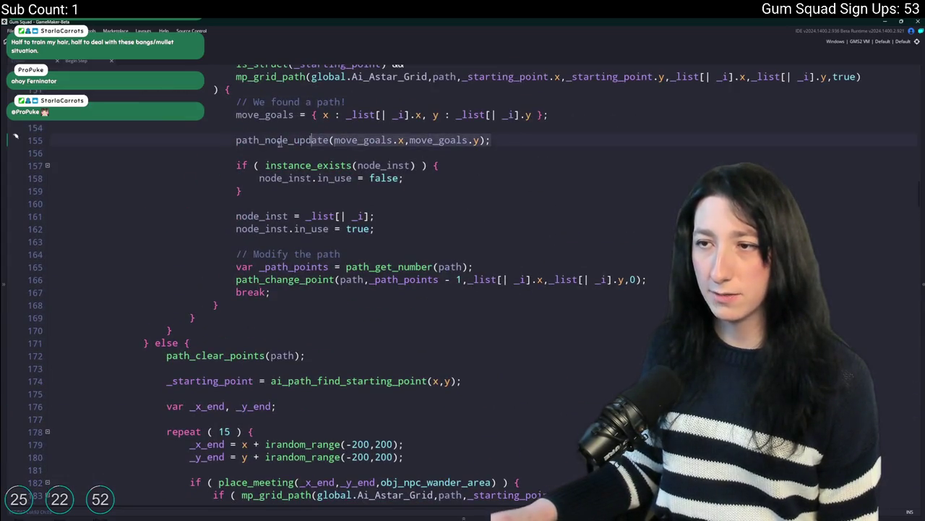
{"action": "scroll", "coordinate": [486, 289], "scroll_direction": "down", "scroll_amount": 5}
{"action": "left_click", "coordinate": [485, 371]}
{"action": "key", "text": "Return"}
{"action": "key", "text": "Return"}
{"action": "key", "text": "ctrl+v"}
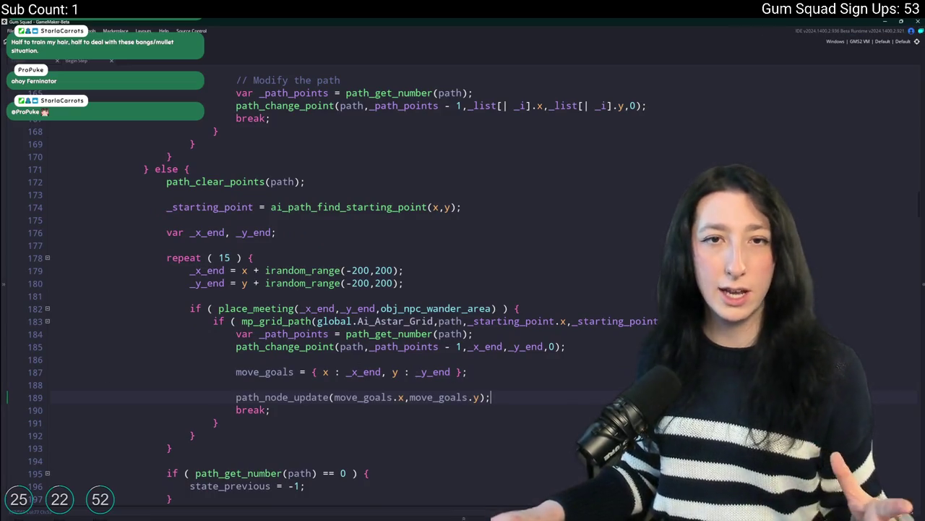
{"action": "scroll", "coordinate": [164, 284], "scroll_direction": "down", "scroll_amount": 4}
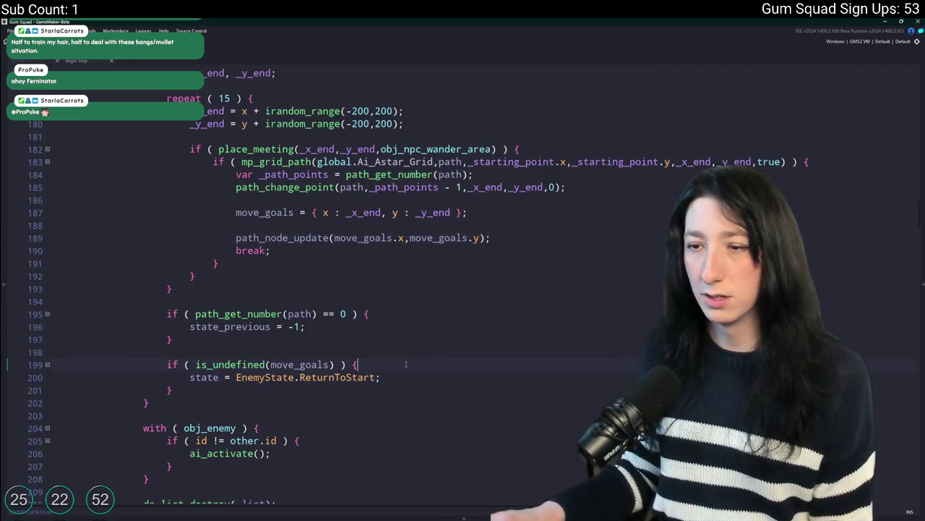
{"action": "key", "text": "F5"}
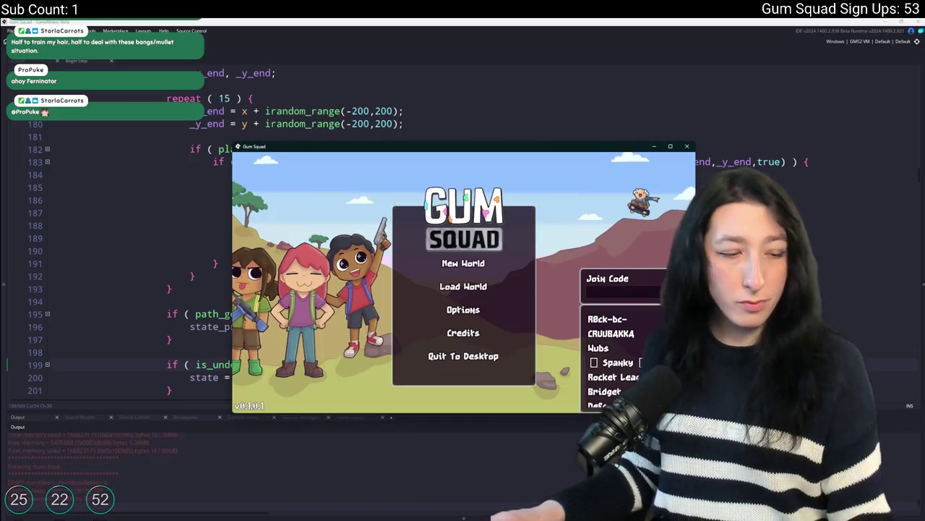
Maximize the game, create a new world lobby, and equip the Pea Shooter in the hand slot
{"action": "double_click", "coordinate": [506, 149]}
{"action": "left_click", "coordinate": [428, 233]}
{"action": "left_click", "coordinate": [448, 372]}
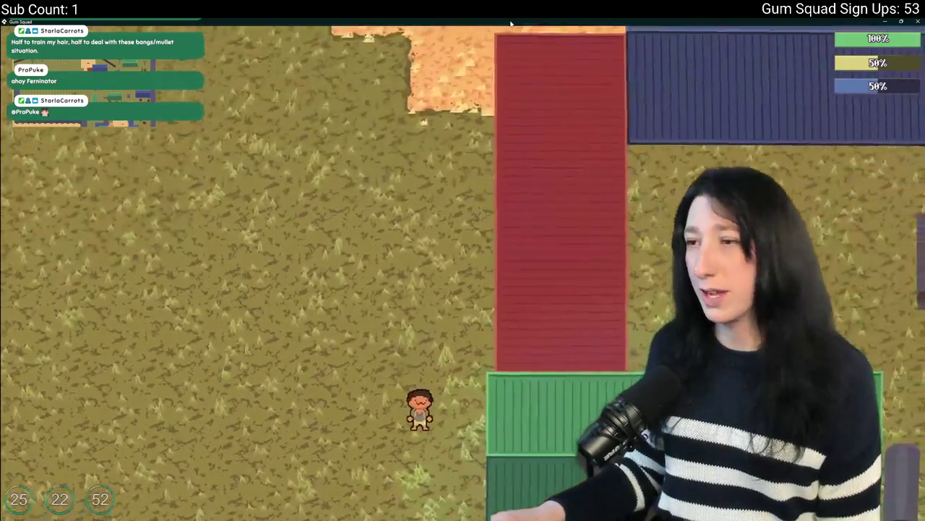
{"action": "key", "text": "Tab"}
{"action": "right_click", "coordinate": [180, 310]}
{"action": "key", "text": "Tab"}
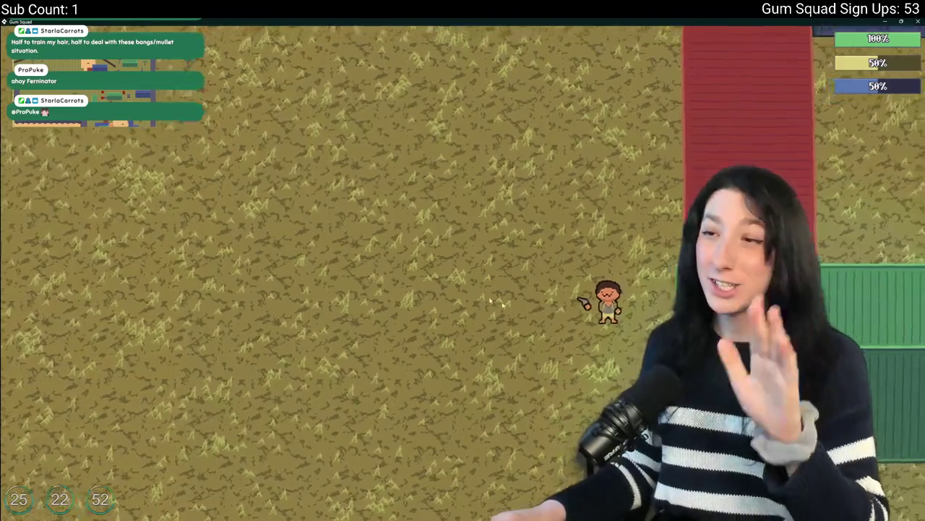
Walk the character down past the green container and back up beside it
{"action": "key", "text": "d"}
{"action": "key", "text": "s"}
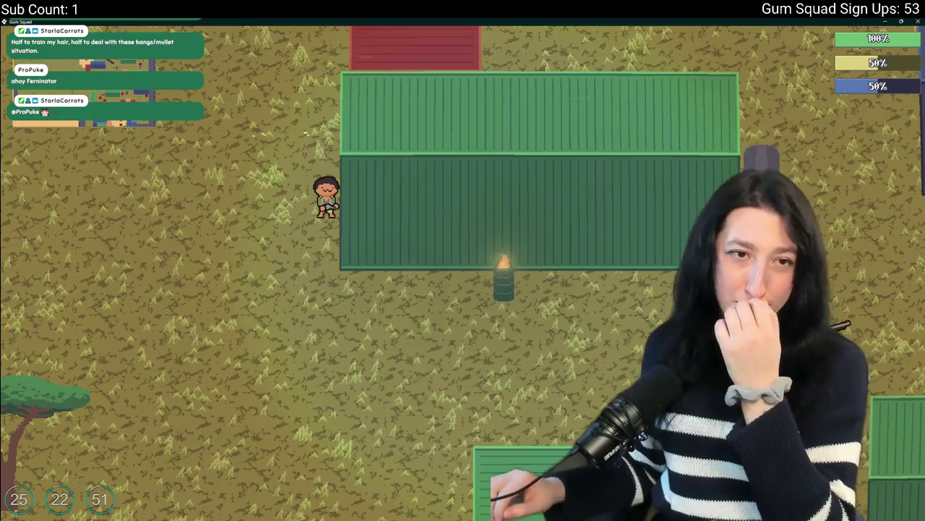
{"action": "key", "text": "s"}
{"action": "key", "text": "d"}
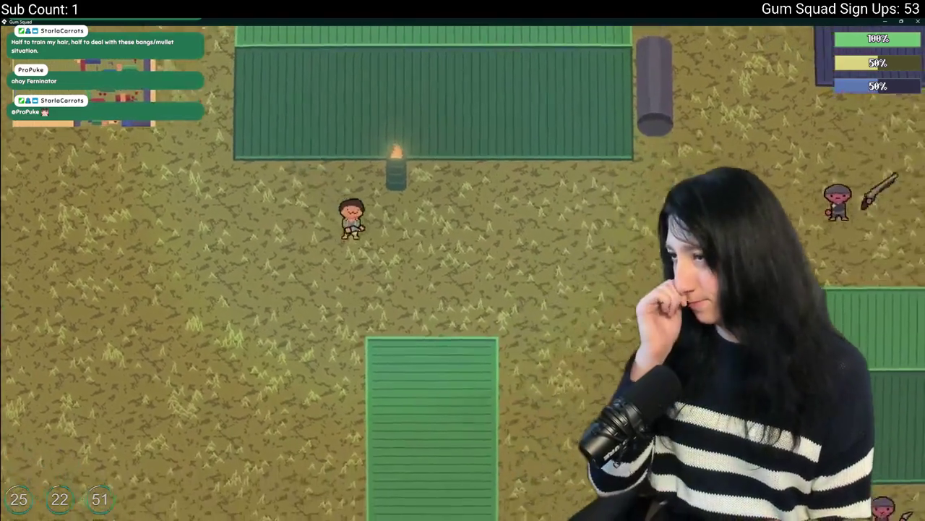
{"action": "key", "text": "d"}
{"action": "key", "text": "s"}
{"action": "key", "text": "w"}
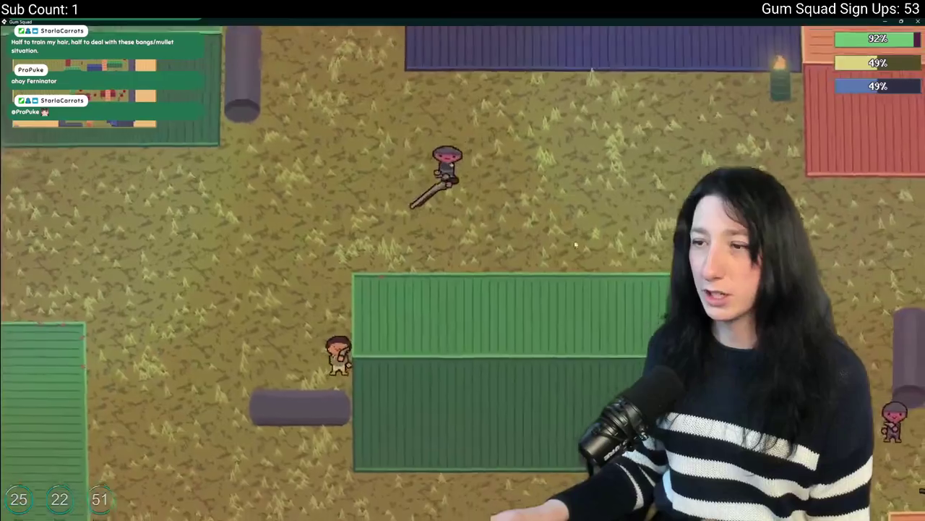
{"action": "key", "text": "a"}
{"action": "key", "text": "w"}
{"action": "key", "text": "s"}
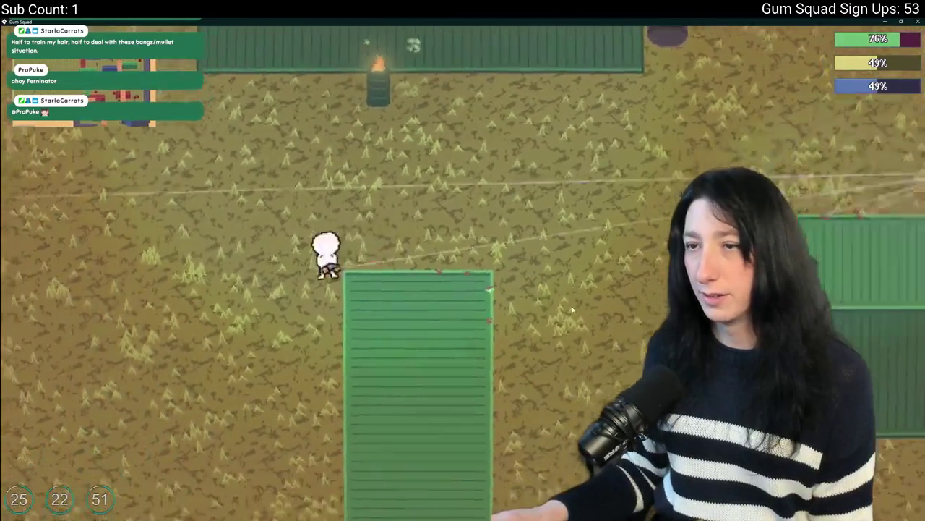
{"action": "key", "text": "s"}
{"action": "key", "text": "s"}
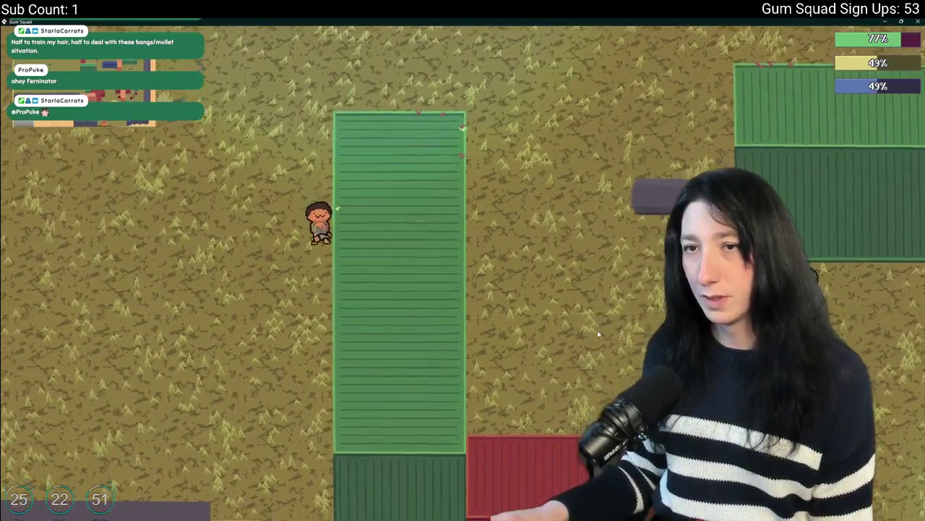
{"action": "key", "text": "s"}
{"action": "key", "text": "w"}
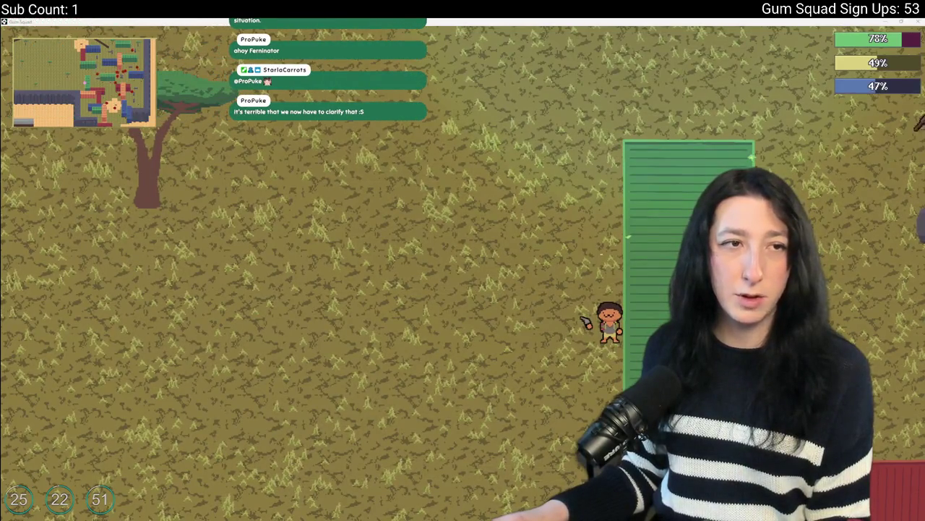
Shoot the enemy to the upper right and roam around the green containers
{"action": "key", "text": "a"}
{"action": "left_click", "coordinate": [548, 152]}
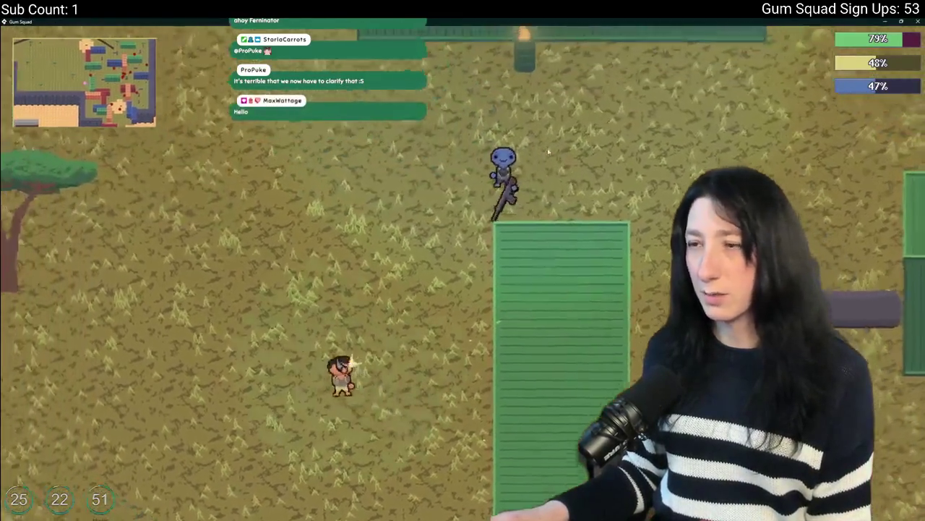
{"action": "key", "text": "d"}
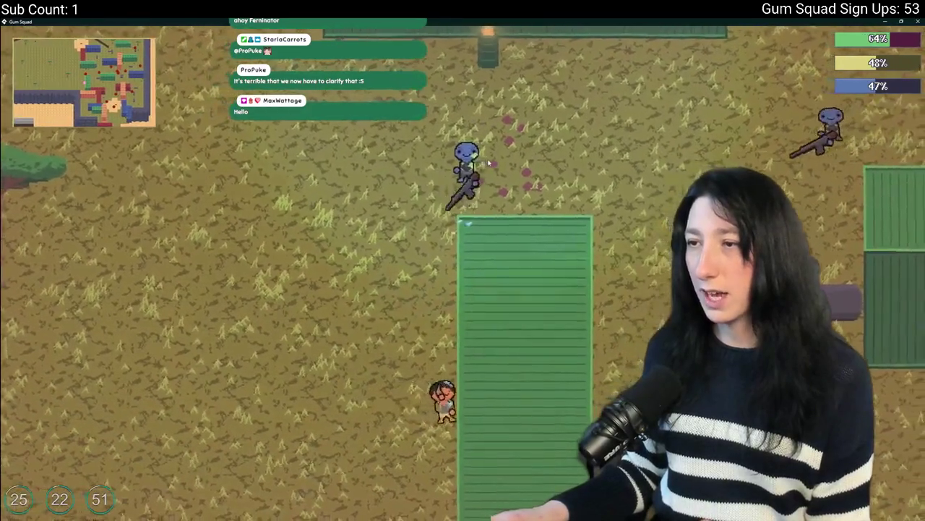
{"action": "key", "text": "a"}
{"action": "key", "text": "w"}
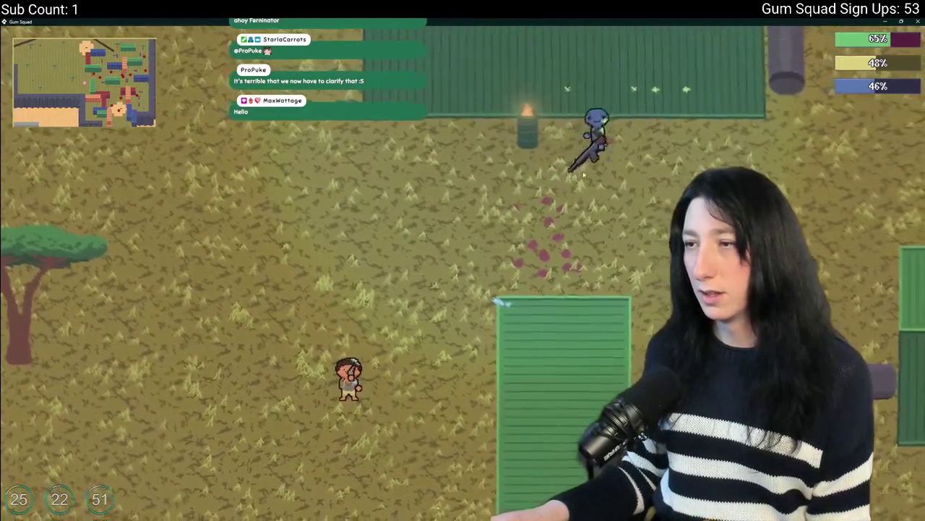
{"action": "key", "text": "d"}
{"action": "key", "text": "w"}
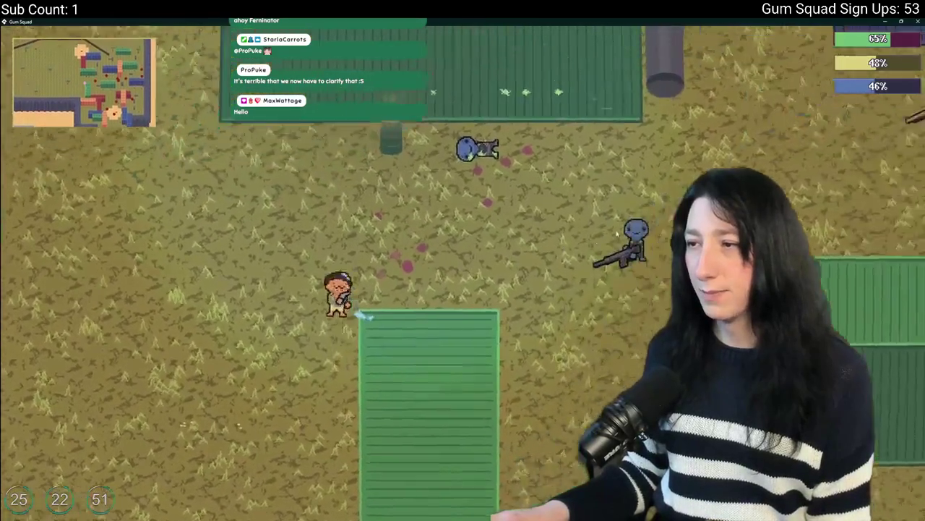
{"action": "key", "text": "w"}
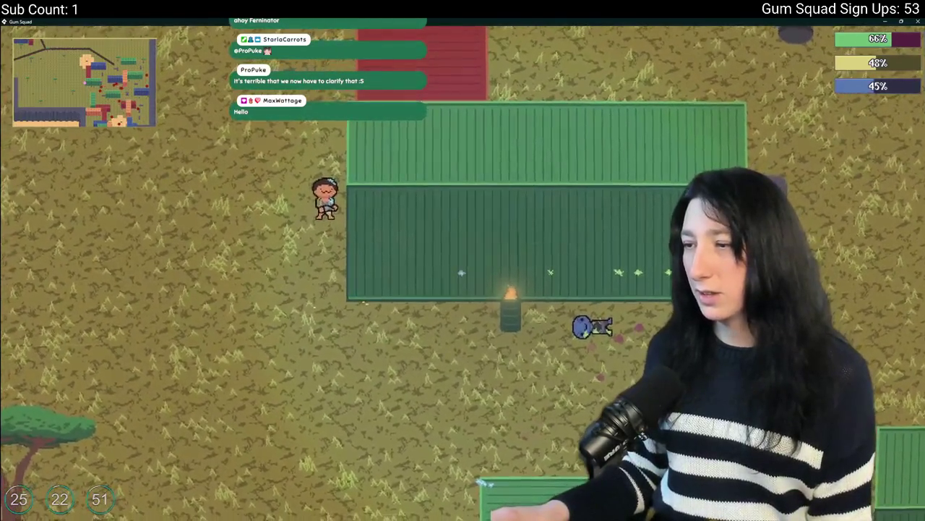
{"action": "key", "text": "s"}
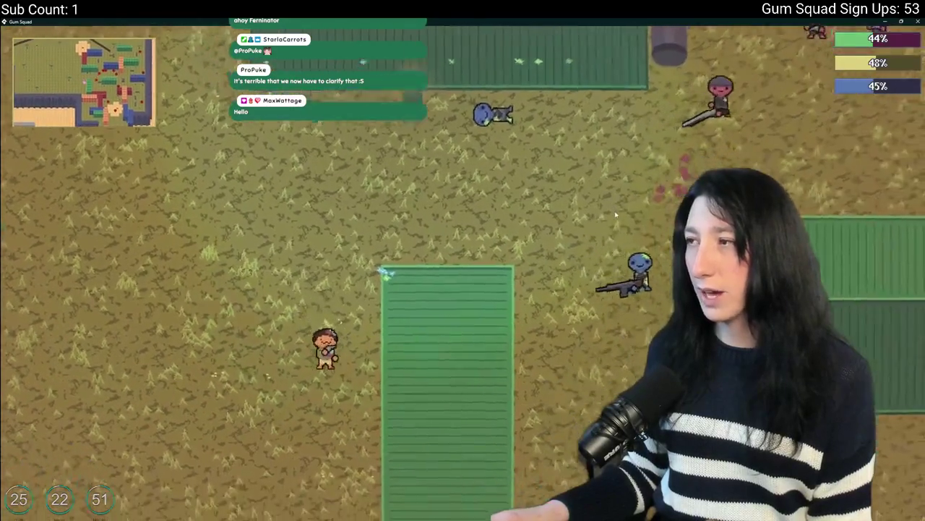
{"action": "key", "text": "s"}
{"action": "key", "text": "w"}
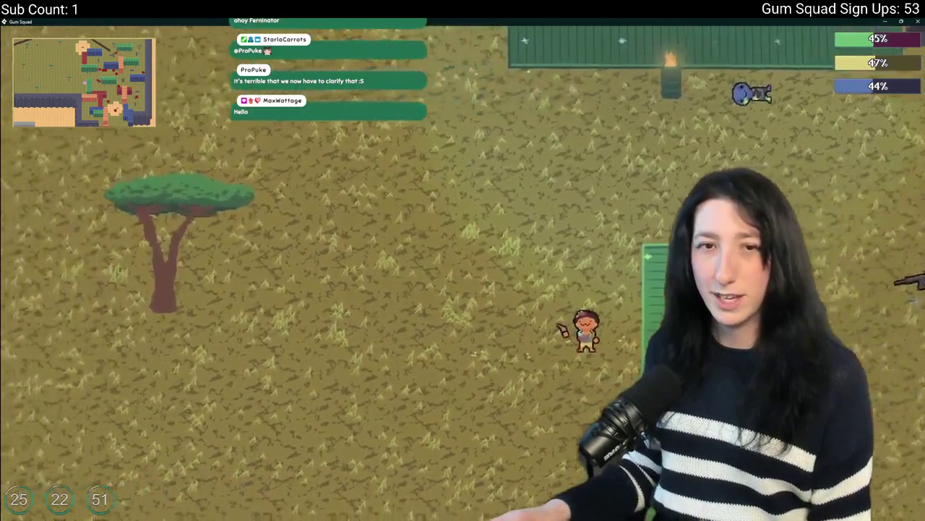
{"action": "key", "text": "w"}
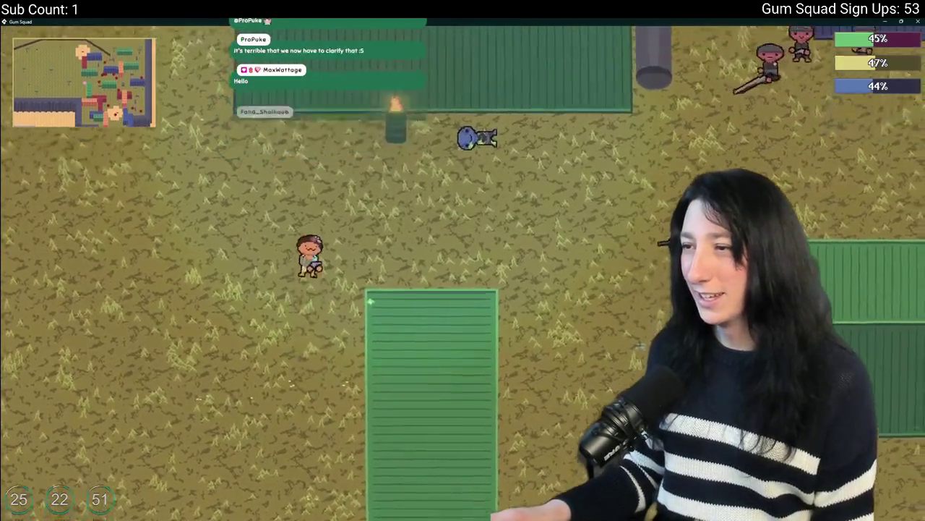
{"action": "key", "text": "s"}
{"action": "key", "text": "d"}
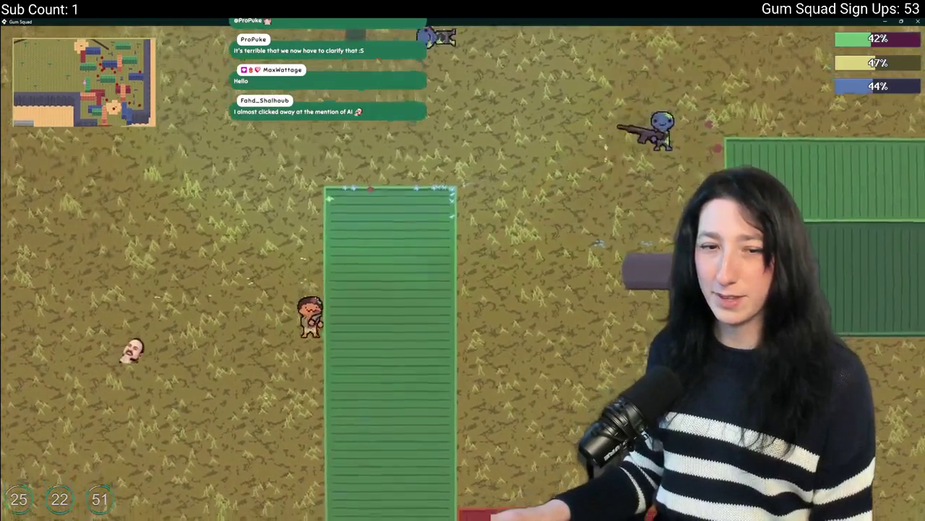
{"action": "key", "text": "w"}
{"action": "key", "text": "a"}
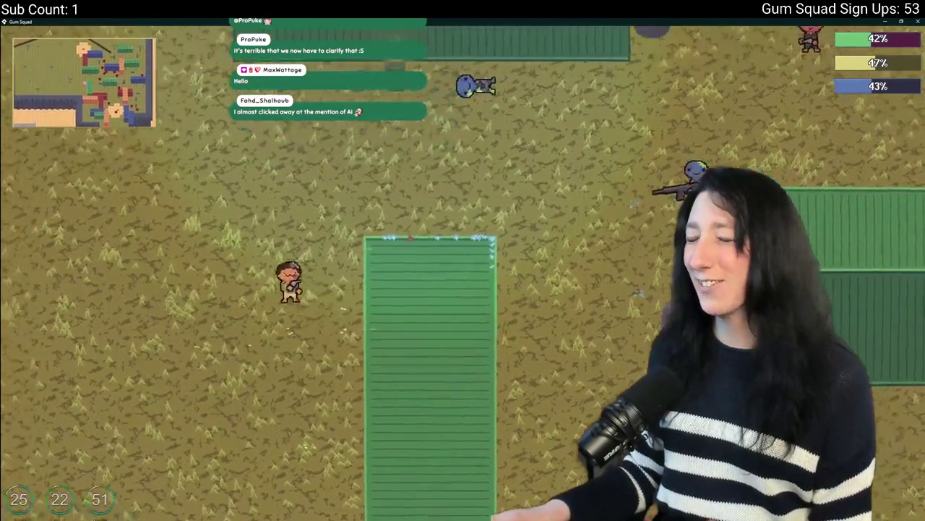
Explore north to the sand area, east past the pillars, until 'You're All Gummed Up', then exit
{"action": "key", "text": "w"}
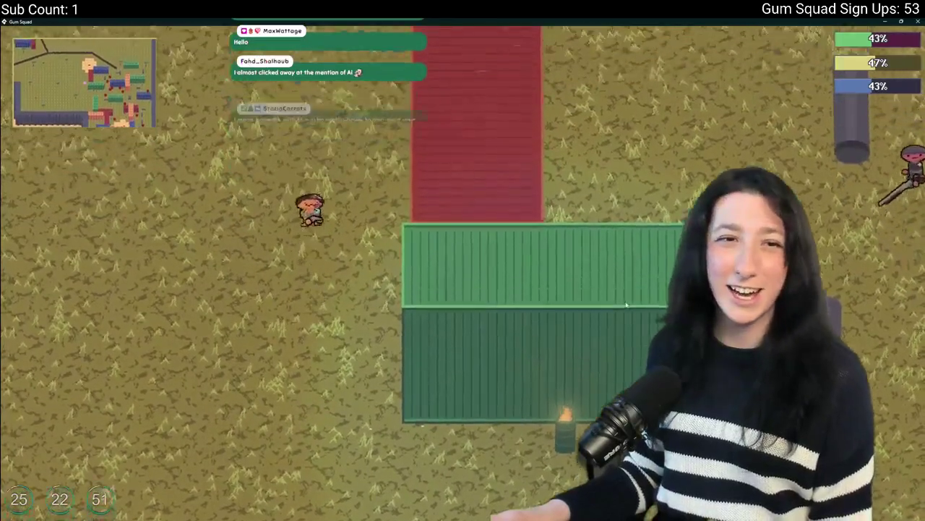
{"action": "key", "text": "w"}
{"action": "key", "text": "d"}
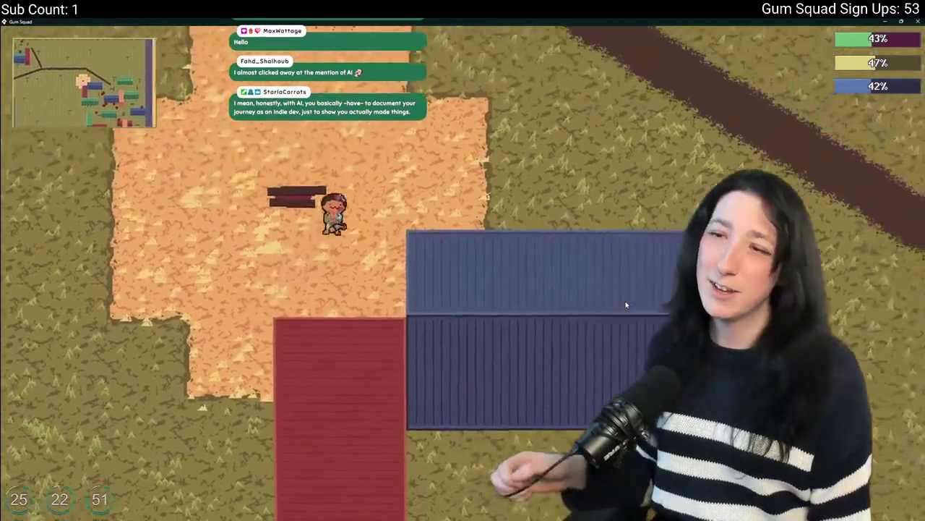
{"action": "key", "text": "d"}
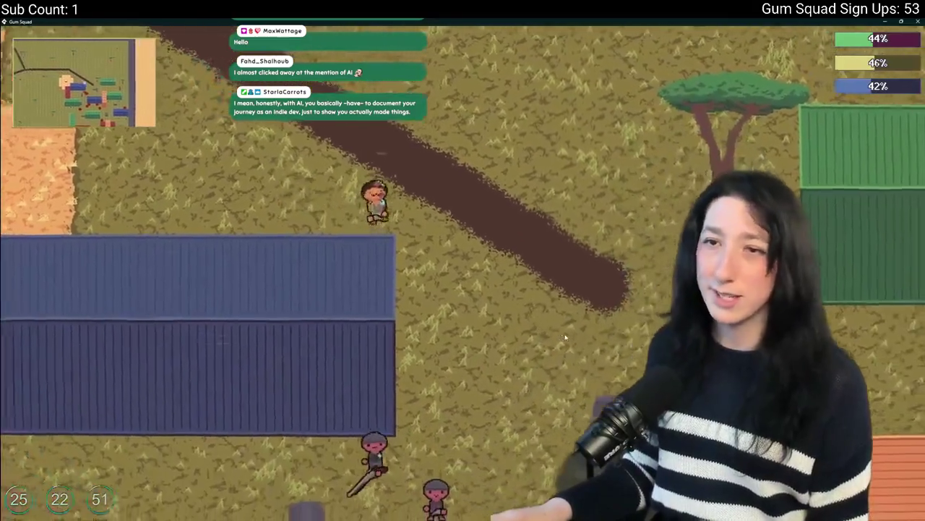
{"action": "key", "text": "s"}
{"action": "key", "text": "d"}
{"action": "key", "text": "d"}
{"action": "key", "text": "s"}
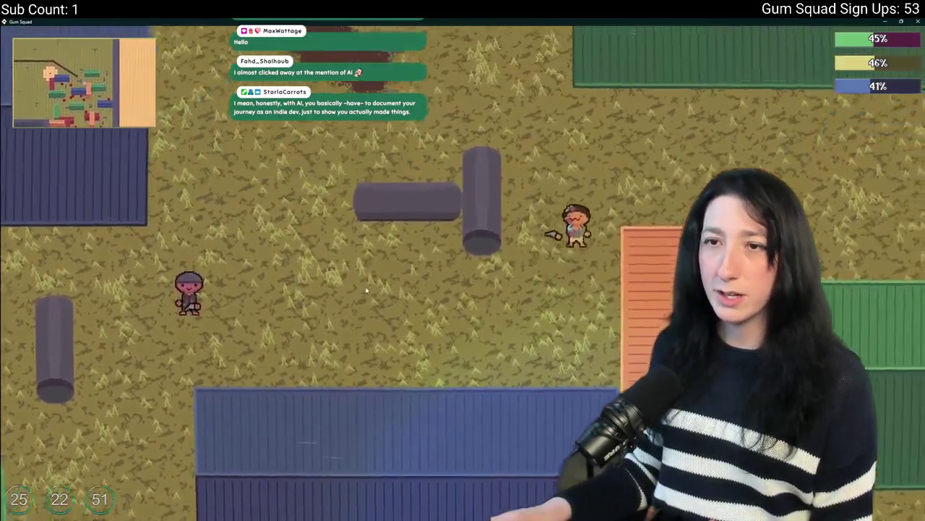
{"action": "key", "text": "d"}
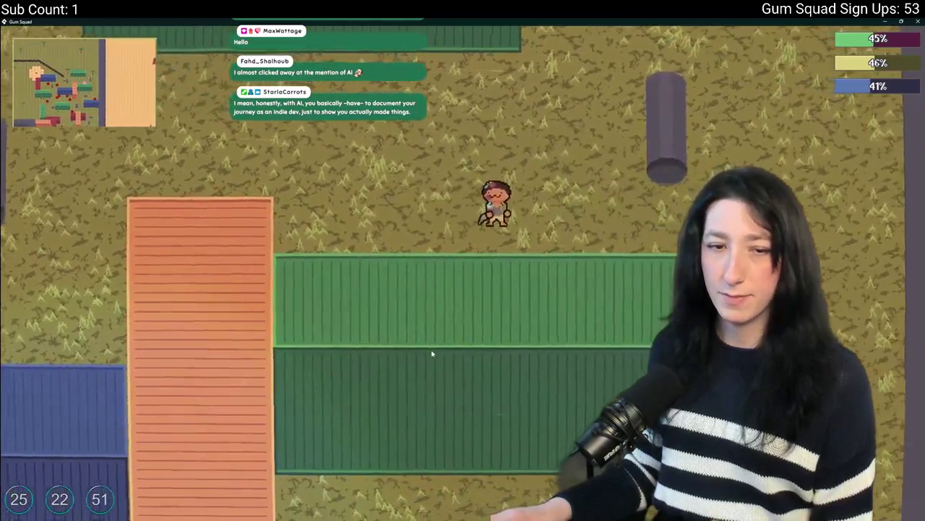
{"action": "key", "text": "d"}
{"action": "key", "text": "s"}
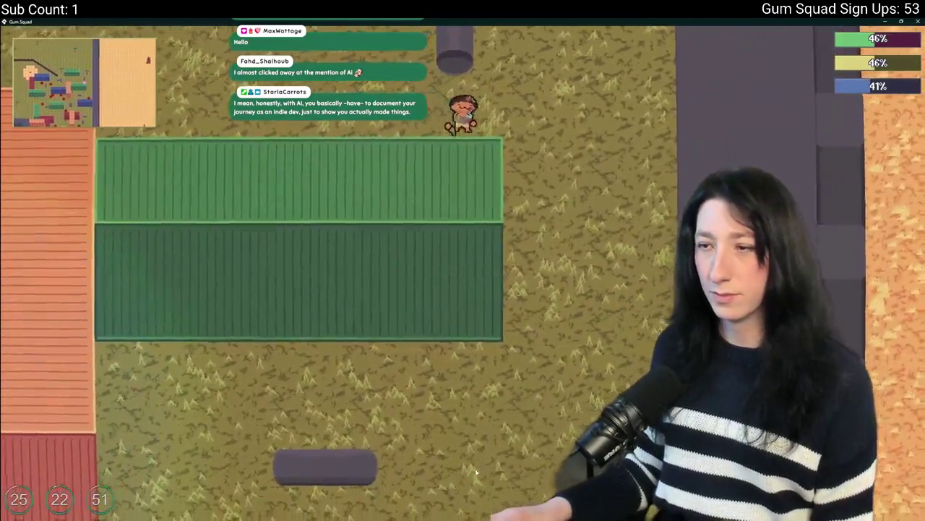
{"action": "key", "text": "s"}
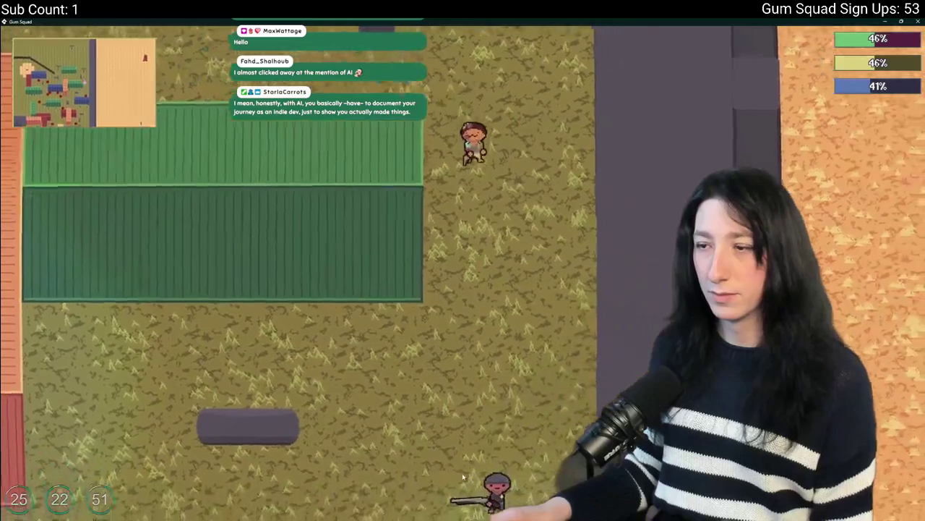
{"action": "key", "text": "a"}
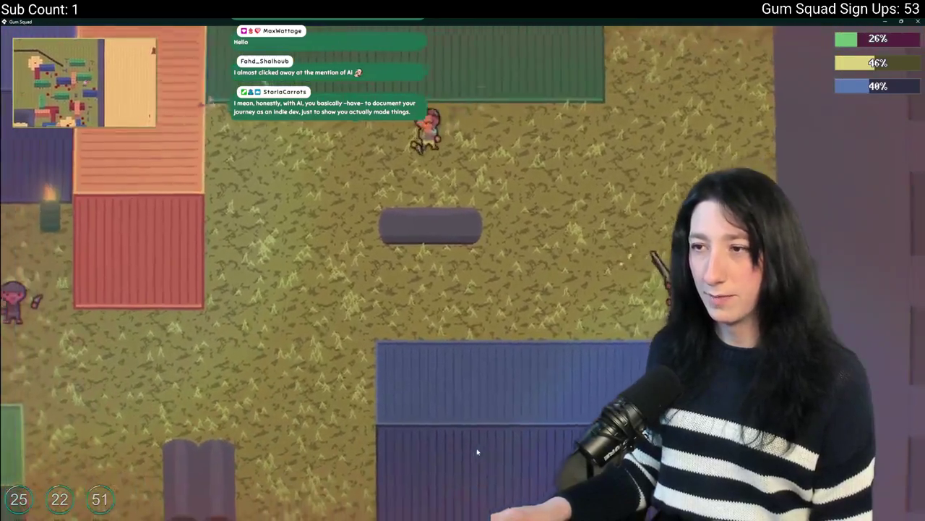
{"action": "key", "text": "s"}
{"action": "key", "text": "a"}
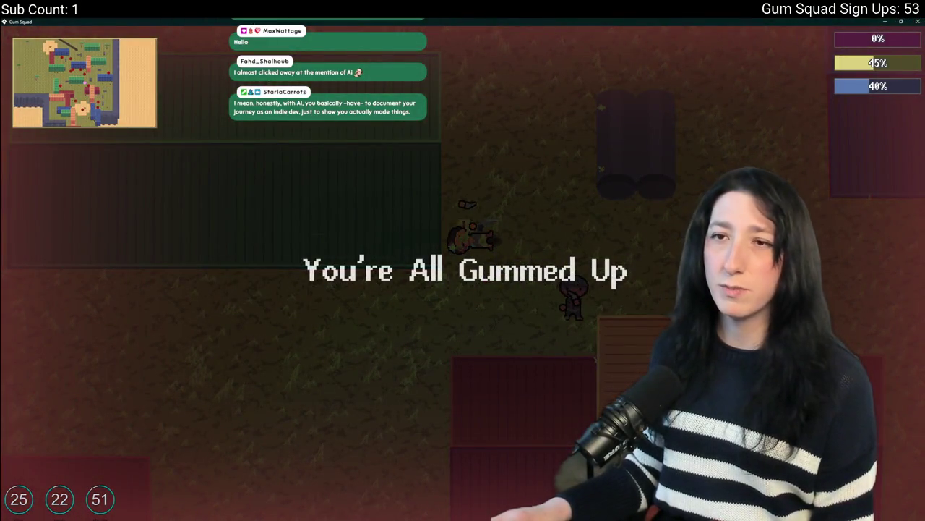
{"action": "key", "text": "Escape"}
Move the obj_player instance in rm_playarea to 27173.5, 27585 and rebuild the game
{"action": "left_click", "coordinate": [78, 53]}
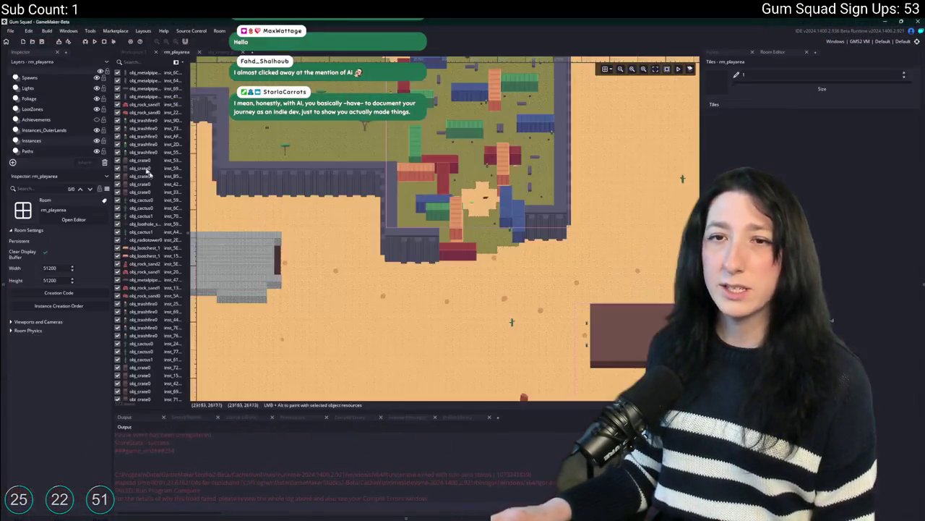
{"action": "scroll", "coordinate": [365, 167], "scroll_direction": "up", "scroll_amount": 2}
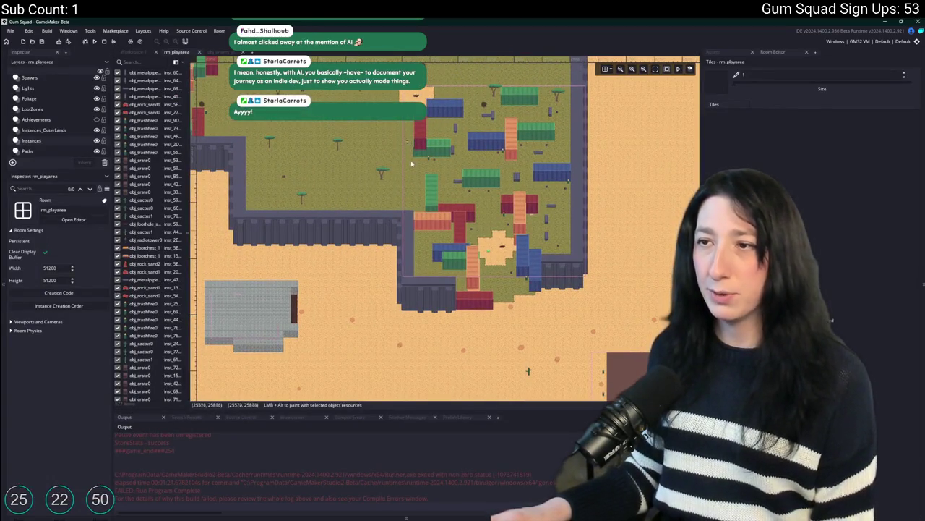
{"action": "left_click", "coordinate": [431, 211]}
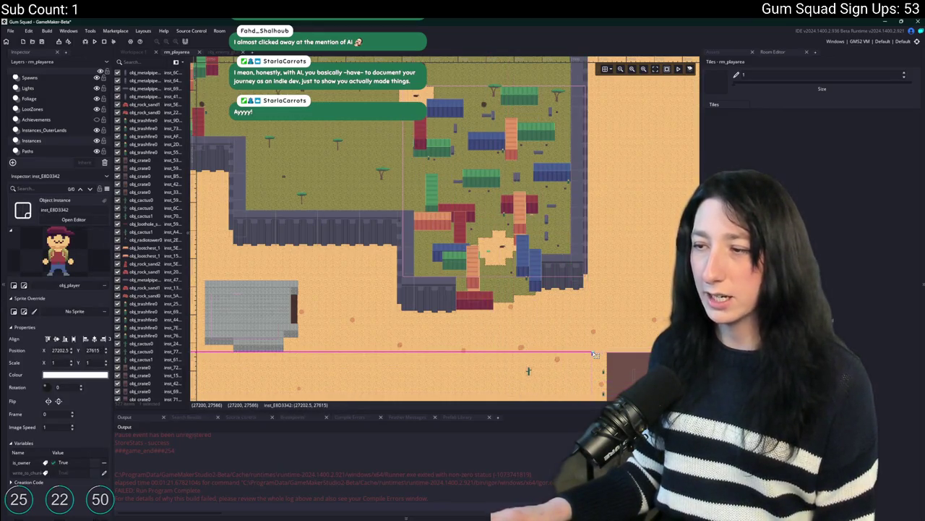
{"action": "scroll", "coordinate": [568, 377], "scroll_direction": "down", "scroll_amount": 1}
{"action": "scroll", "coordinate": [568, 376], "scroll_direction": "right", "scroll_amount": 1}
{"action": "key", "text": "F5"}
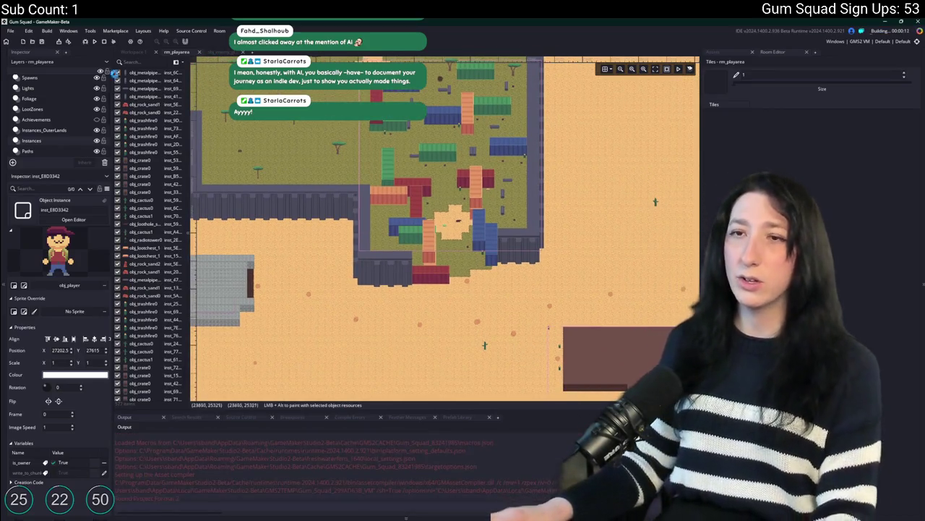
{"action": "scroll", "coordinate": [318, 214], "scroll_direction": "up", "scroll_amount": 3}
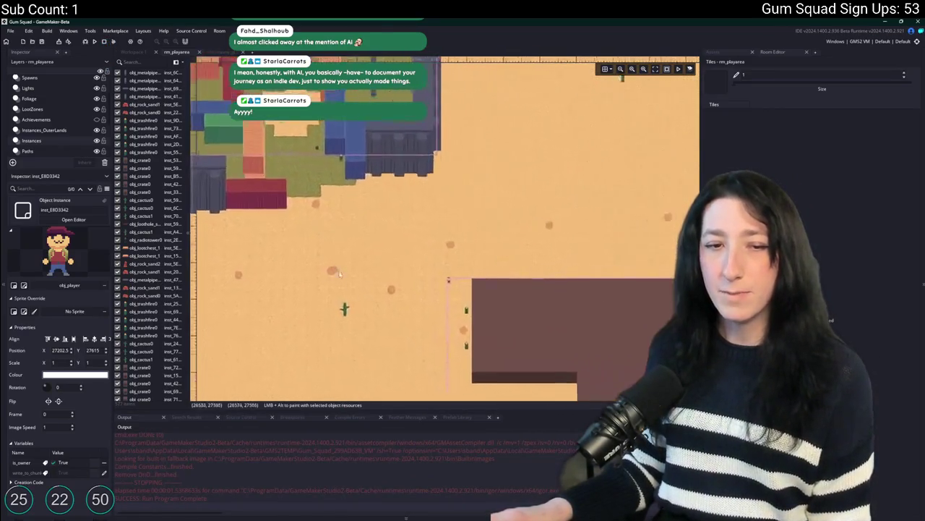
{"action": "scroll", "coordinate": [344, 211], "scroll_direction": "up", "scroll_amount": 5}
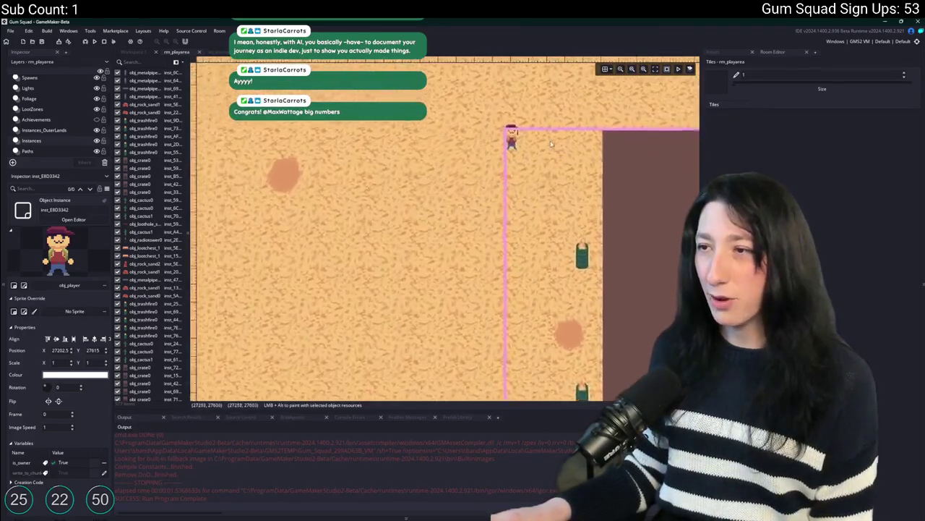
{"action": "key", "text": "F5"}
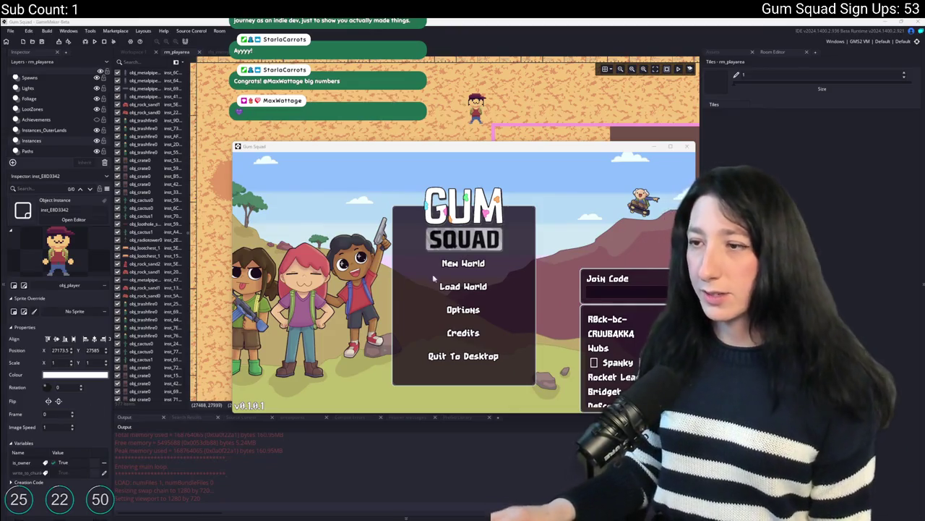
Start a new world with a lobby and equip the revolver from the inventory
{"action": "left_click", "coordinate": [455, 263]}
{"action": "left_click", "coordinate": [483, 341]}
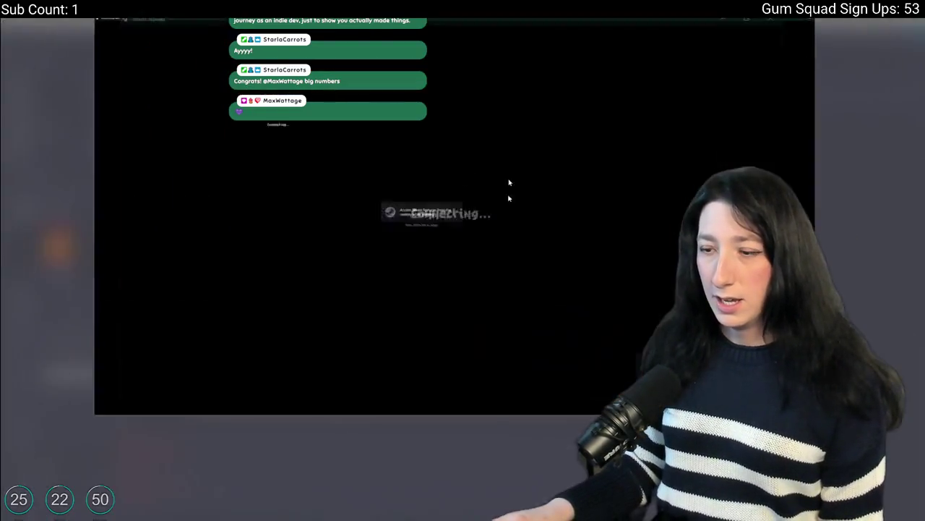
{"action": "key", "text": "e"}
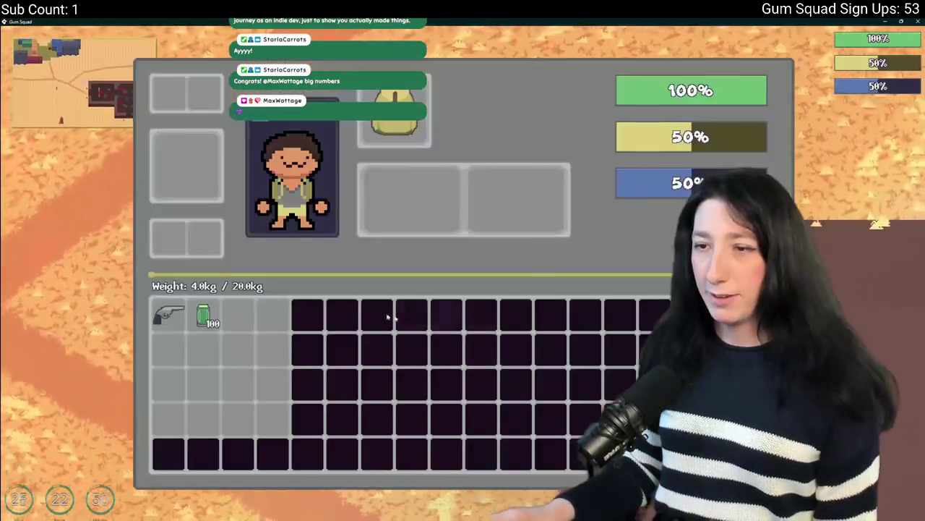
{"action": "left_click", "coordinate": [163, 314]}
{"action": "key", "text": "e"}
Move into the brick building, shooting at the enemies ahead and nearby
{"action": "key", "text": "d"}
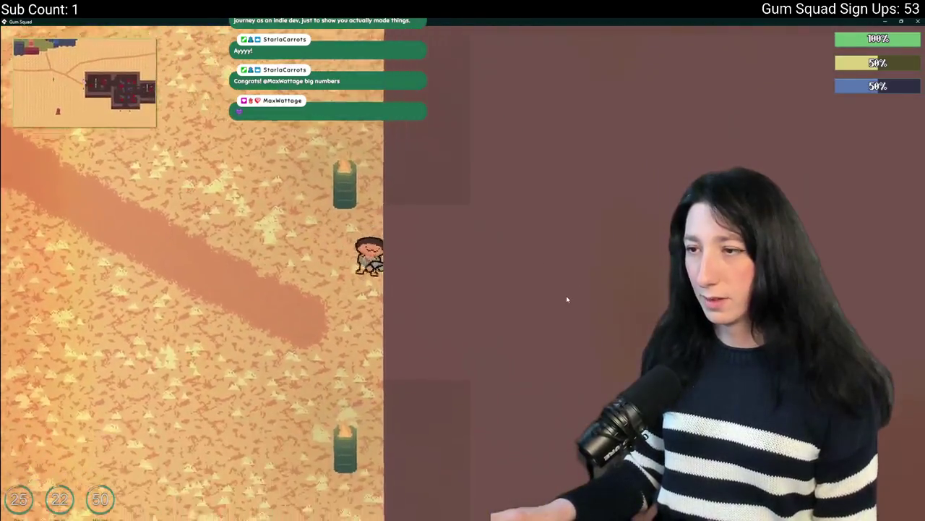
{"action": "key", "text": "d"}
{"action": "key", "text": "w"}
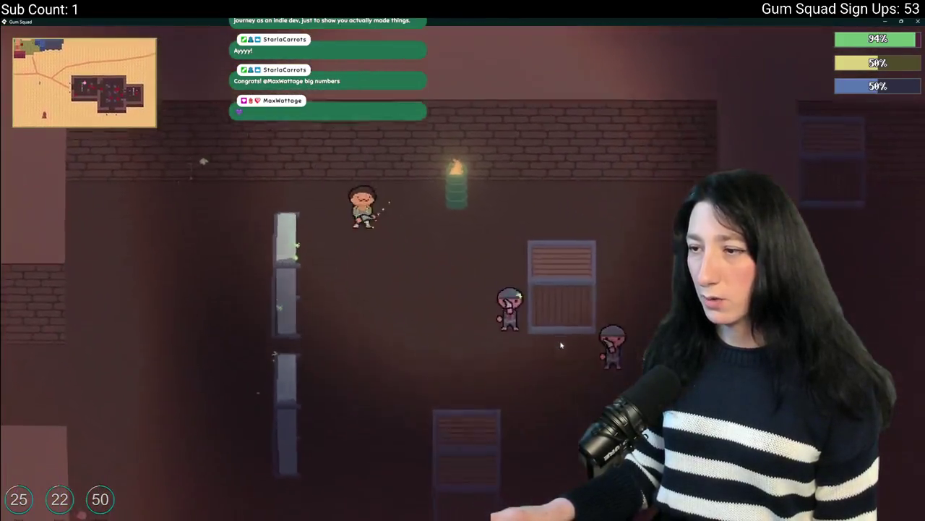
{"action": "key", "text": "d"}
{"action": "left_click", "coordinate": [560, 345]}
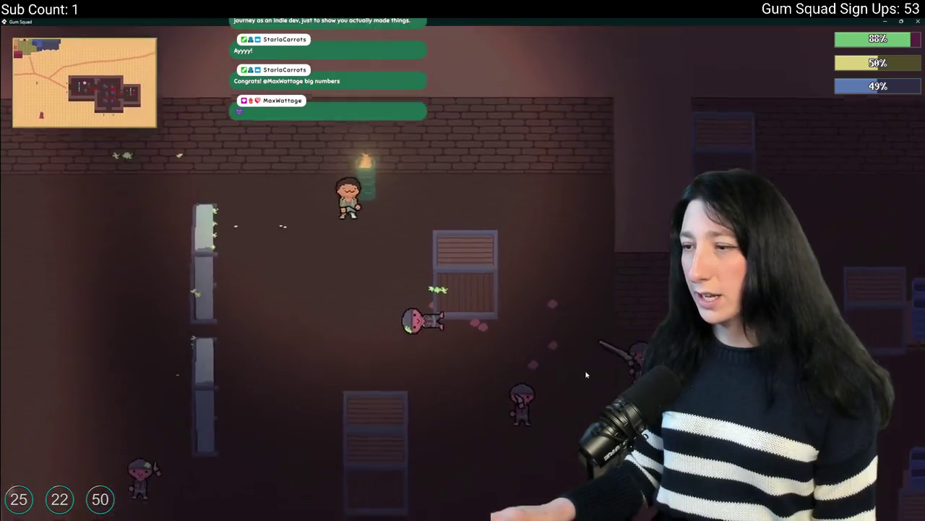
{"action": "key", "text": "a"}
{"action": "left_click", "coordinate": [607, 340]}
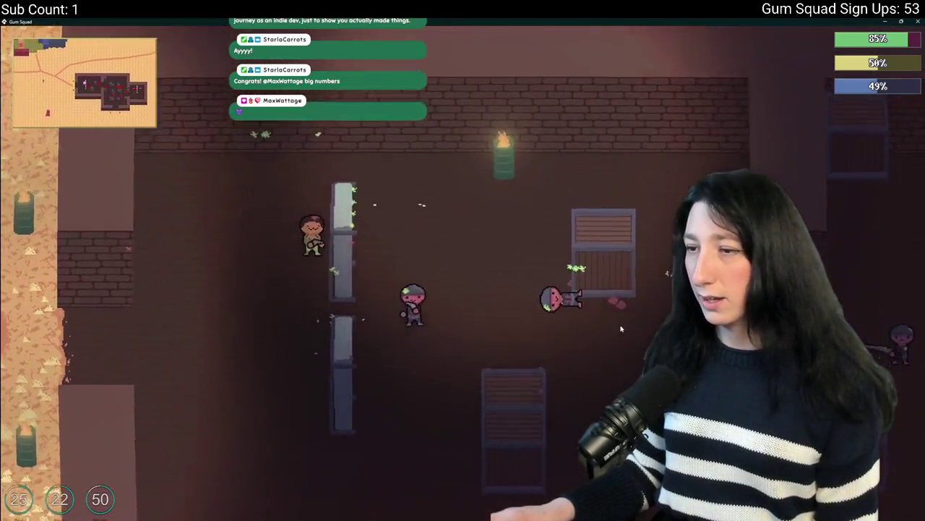
{"action": "key", "text": "a"}
{"action": "key", "text": "s"}
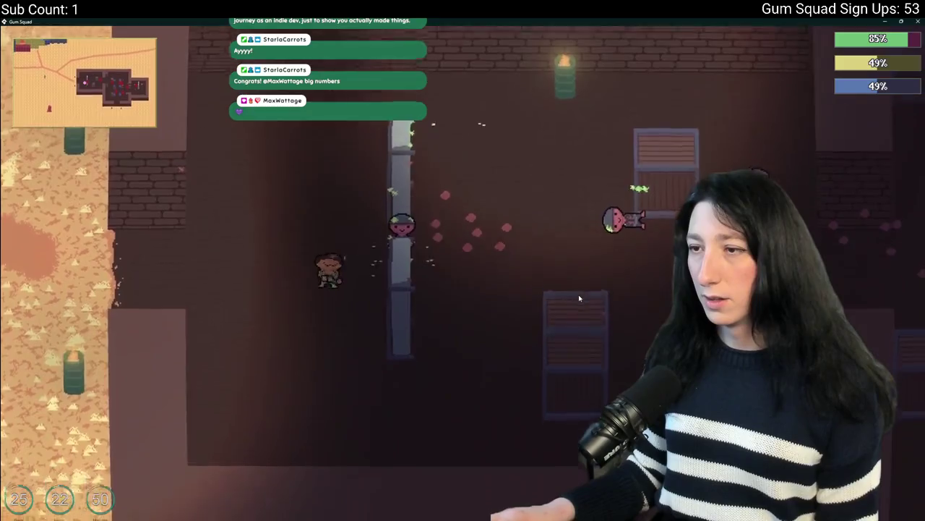
{"action": "key", "text": "s"}
{"action": "key", "text": "d"}
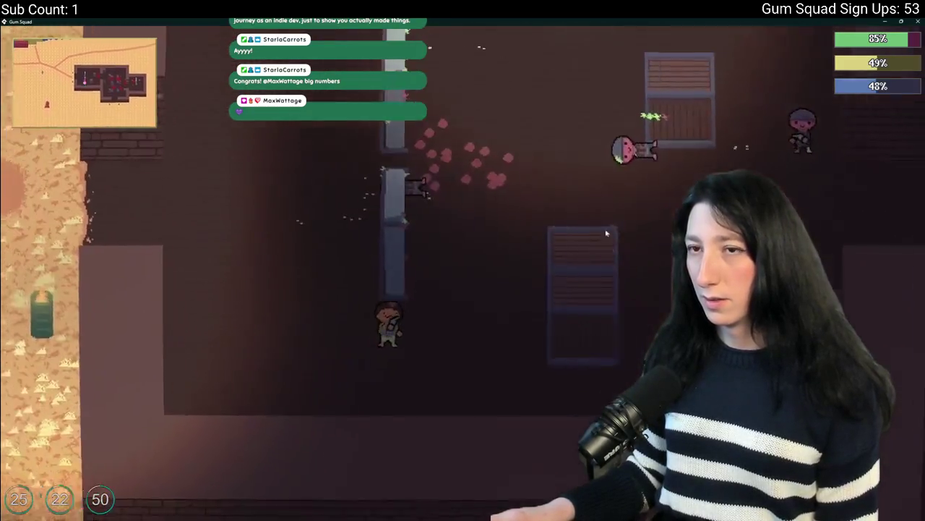
{"action": "key", "text": "d"}
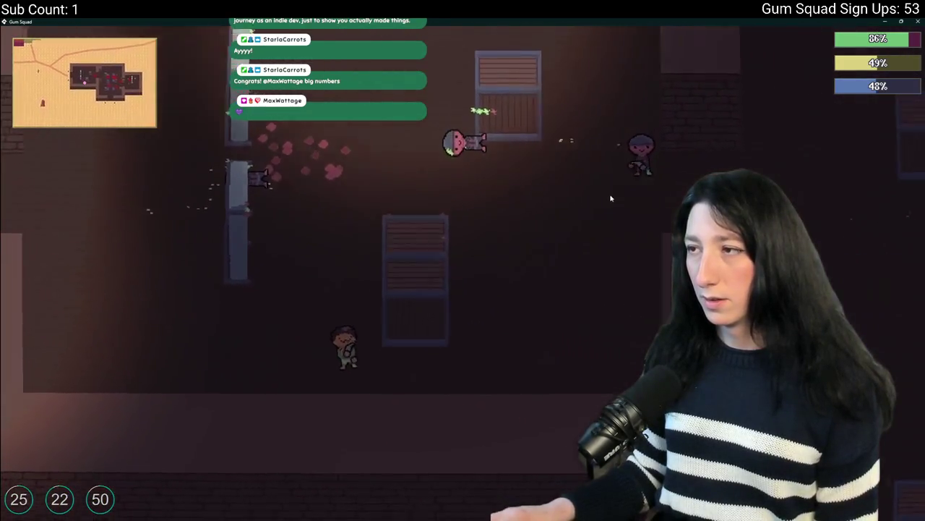
Keep fighting up and right through the enemies, then close the test run
{"action": "left_click", "coordinate": [553, 194]}
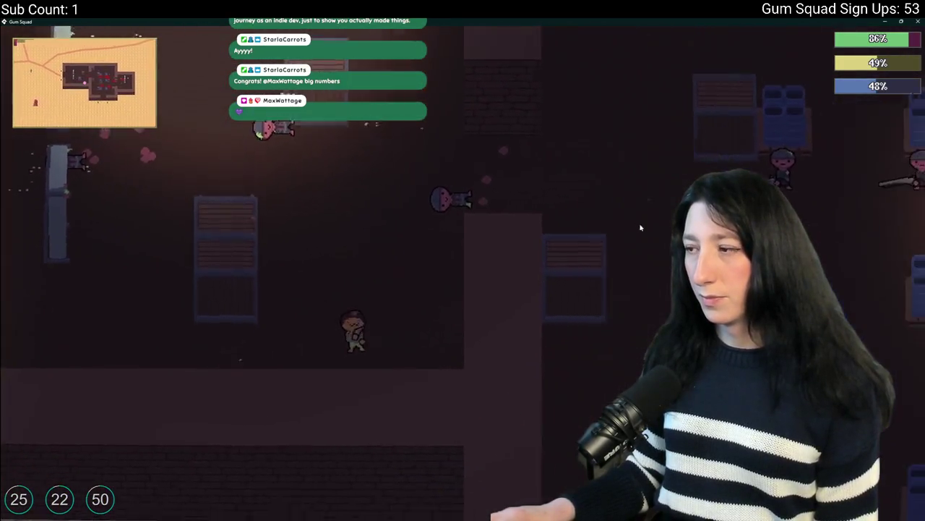
{"action": "key", "text": "d"}
{"action": "key", "text": "w"}
{"action": "left_click", "coordinate": [655, 249]}
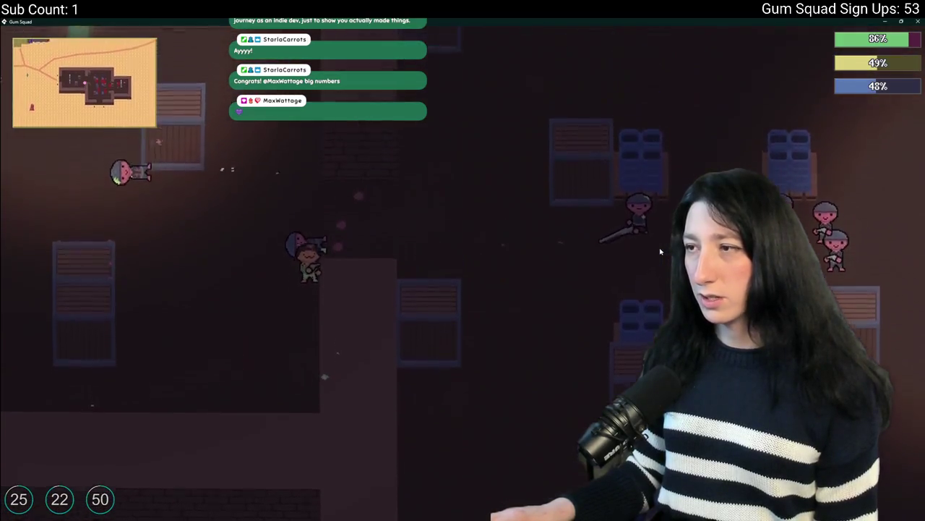
{"action": "key", "text": "w"}
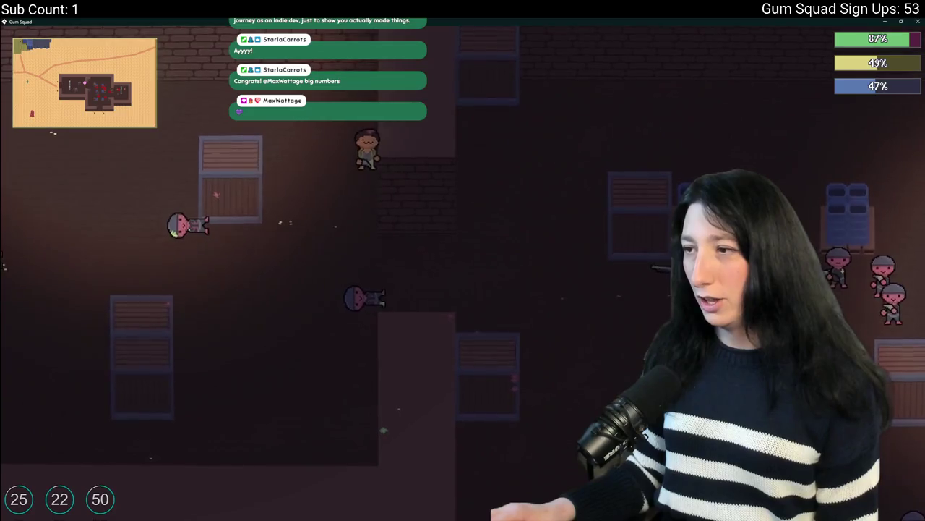
{"action": "key", "text": "w"}
{"action": "key", "text": "d"}
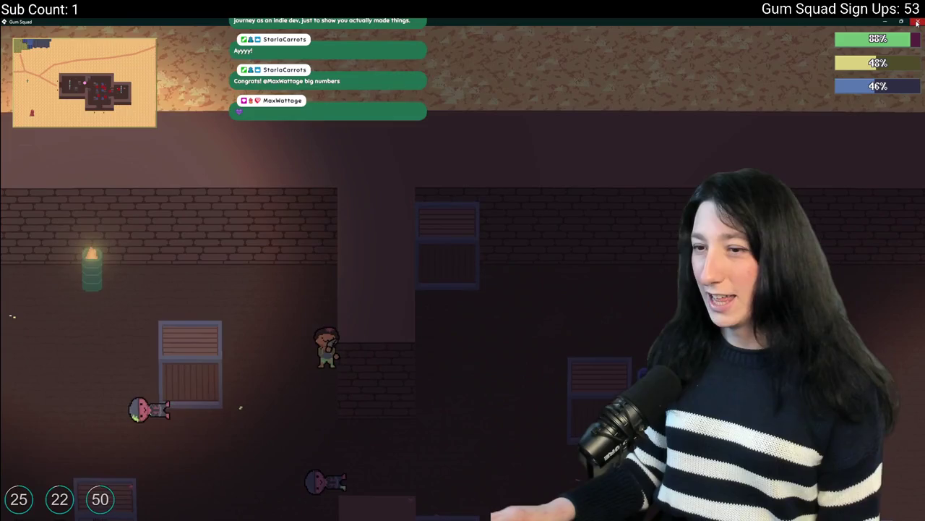
{"action": "left_click", "coordinate": [917, 21]}
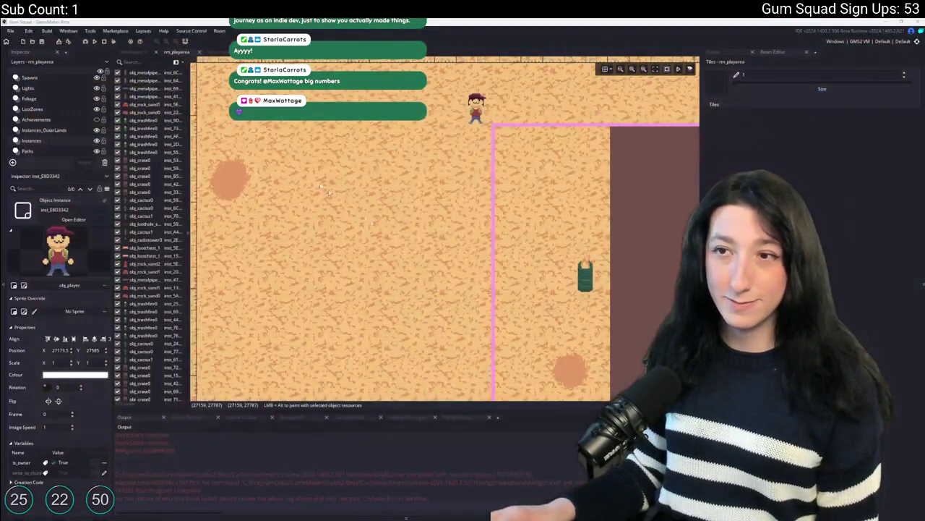
Select path_node_update in obj_enemy's Step code and jump to its Create-event definition
{"action": "left_click", "coordinate": [209, 54]}
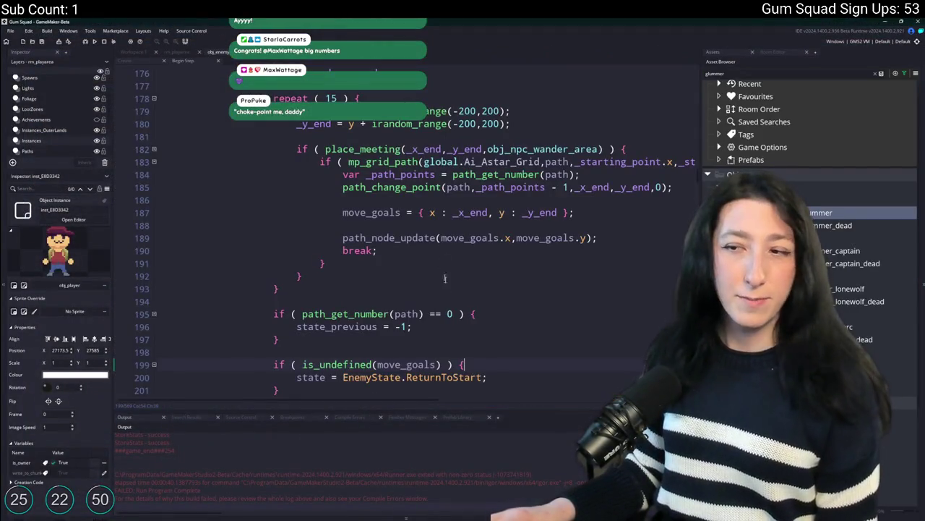
{"action": "scroll", "coordinate": [442, 263], "scroll_direction": "down", "scroll_amount": 1}
{"action": "scroll", "coordinate": [441, 263], "scroll_direction": "up", "scroll_amount": 3}
{"action": "left_click", "coordinate": [395, 281]}
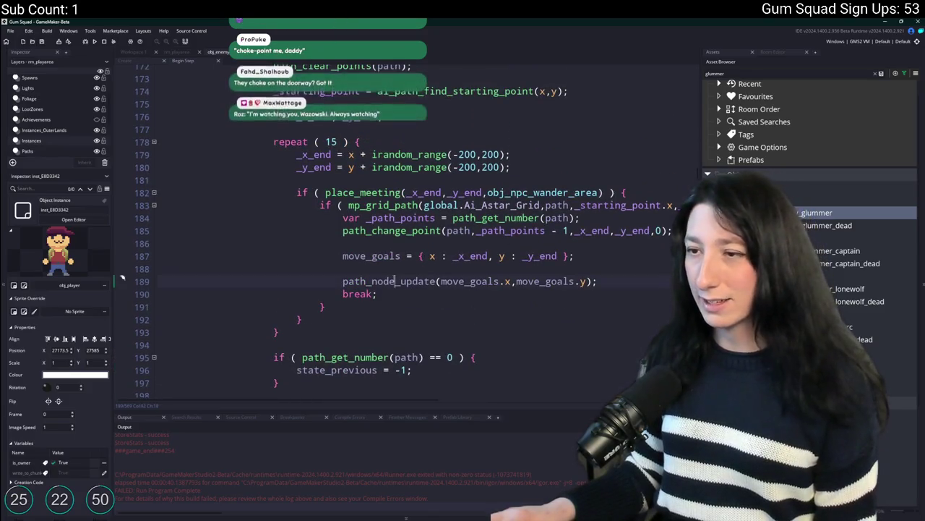
{"action": "double_click", "coordinate": [396, 281]}
{"action": "left_click", "coordinate": [141, 63]}
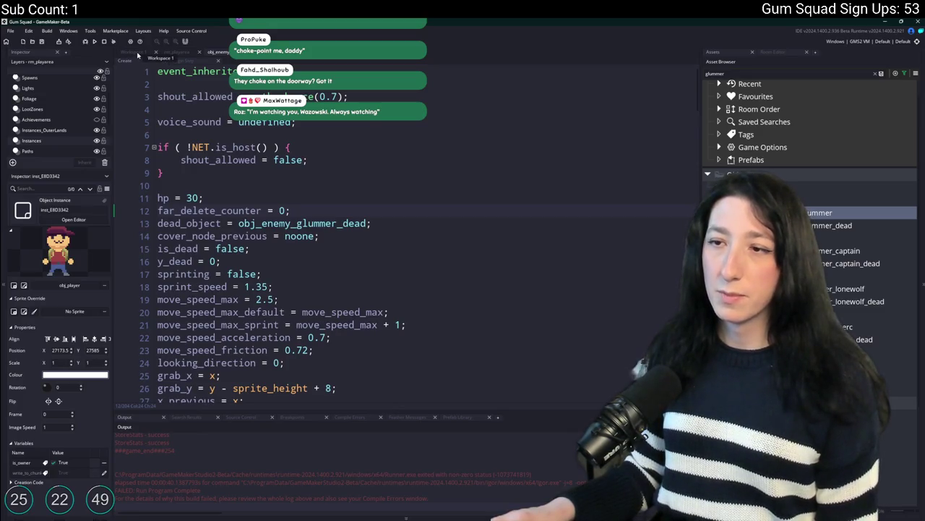
{"action": "left_click", "coordinate": [177, 62]}
{"action": "key", "text": "F12"}
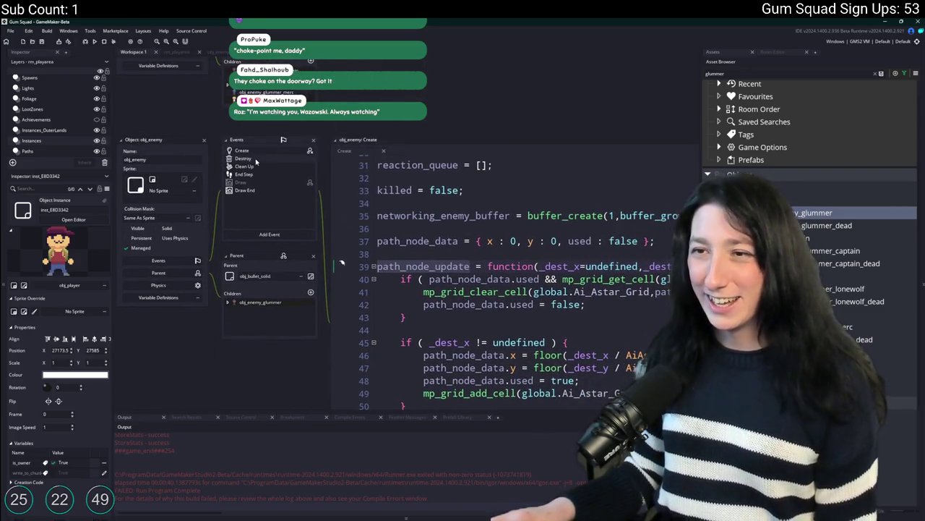
Show the obj_enemy Destroy event code, then bring up the asset search
{"action": "left_click", "coordinate": [256, 160]}
{"action": "left_click", "coordinate": [182, 151]}
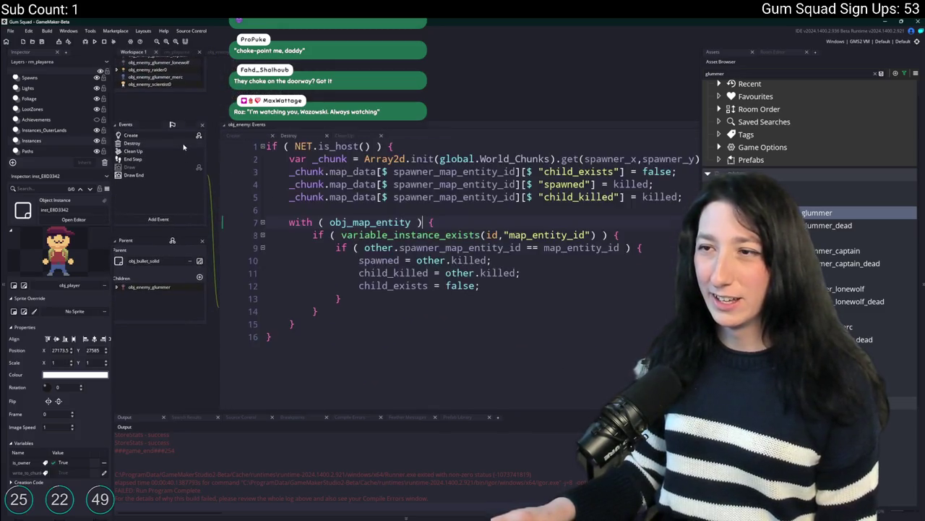
{"action": "left_click", "coordinate": [289, 136]}
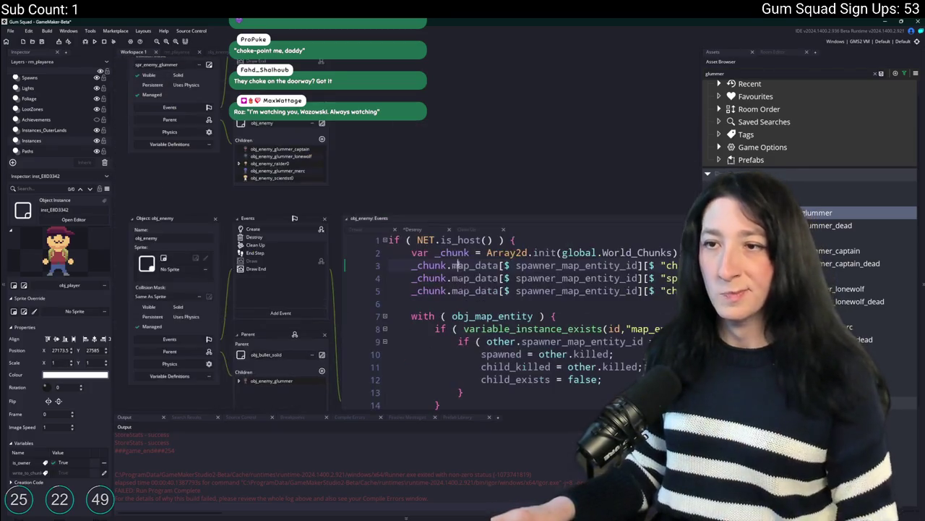
{"action": "key", "text": "ctrl+t"}
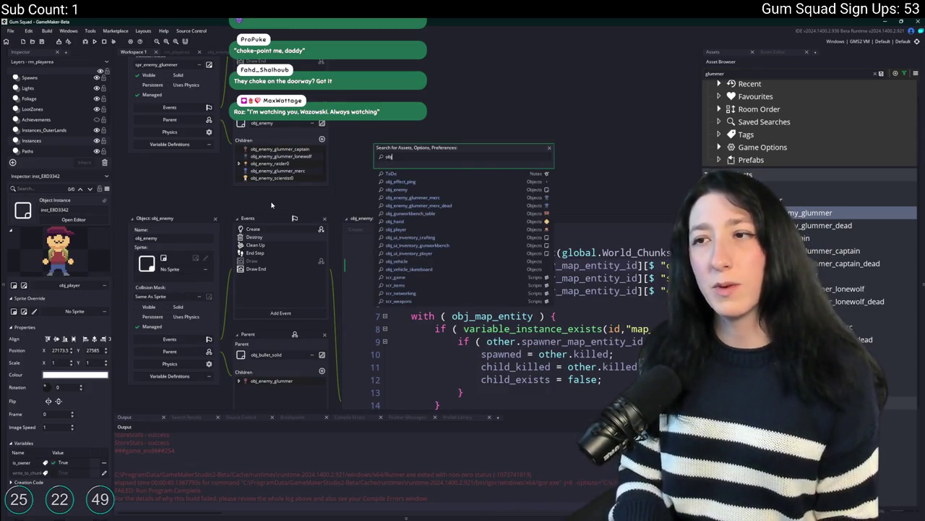
Search the project for global.Ai, then for mp_grid_draw, listing its three matches
{"action": "key", "text": "ctrl+shift+f"}
{"action": "type", "text": "global.Al"}
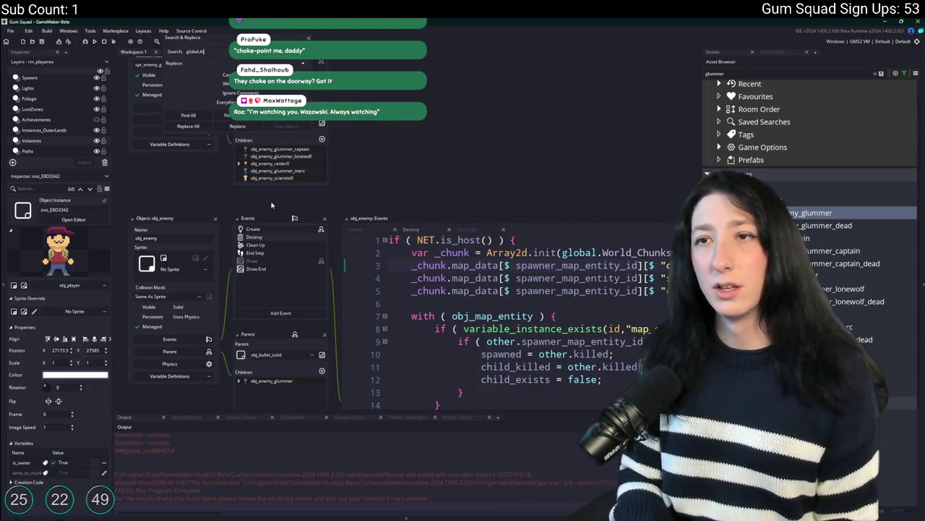
{"action": "key", "text": "Return"}
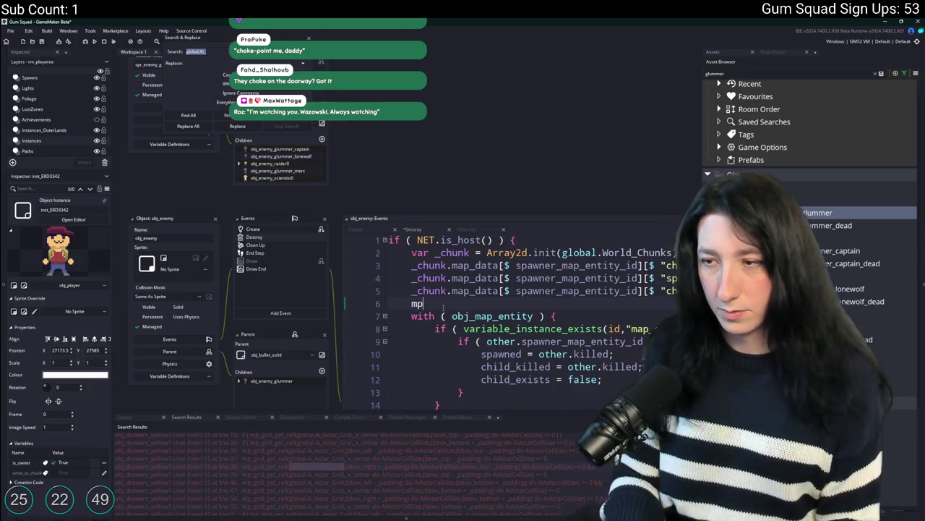
{"action": "type", "text": "_grid_Draw"}
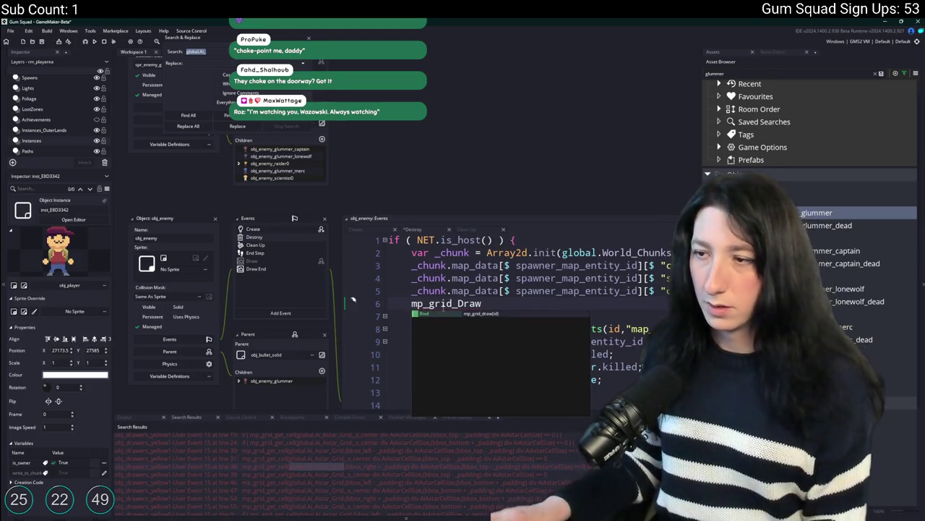
{"action": "type", "text": "."}
{"action": "type", "text": "("}
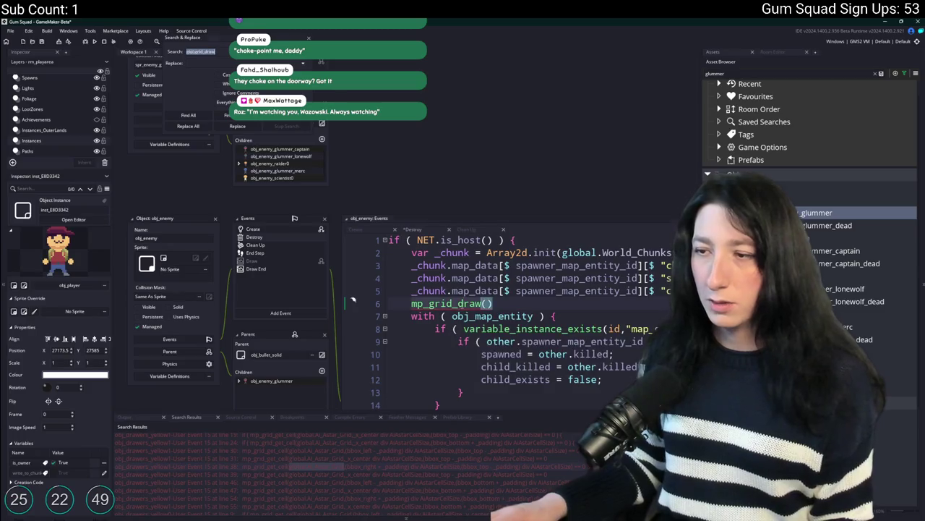
{"action": "key", "text": "ctrl+shift+f"}
{"action": "key", "text": "Return"}
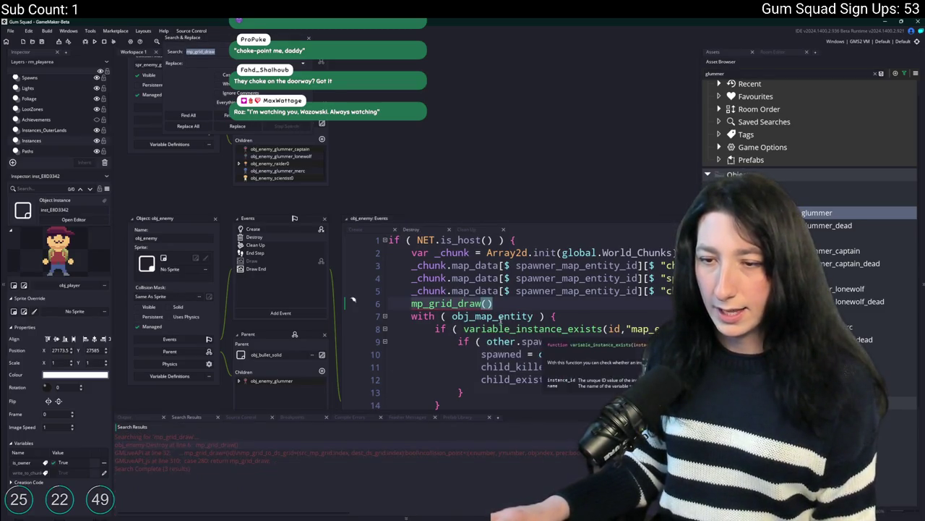
Delete the trial mp_grid_draw line from the obj_enemy Destroy event
{"action": "key", "text": "Down"}
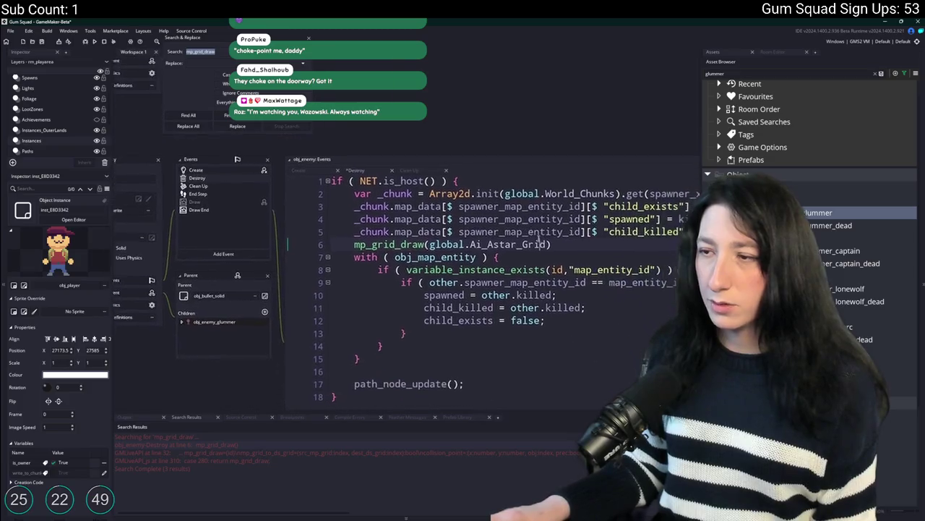
{"action": "left_click", "coordinate": [497, 143]}
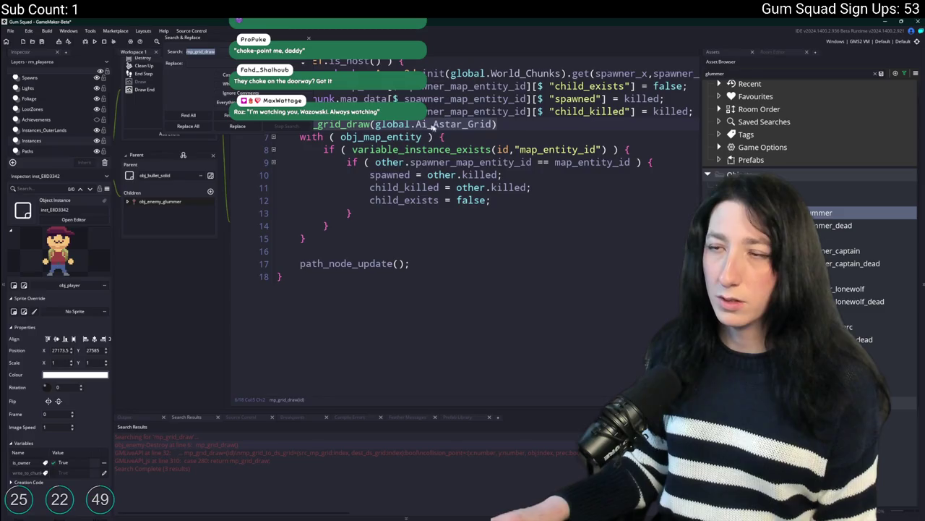
{"action": "key", "text": "shift+Home"}
{"action": "key", "text": "BackSpace"}
{"action": "key", "text": "BackSpace"}
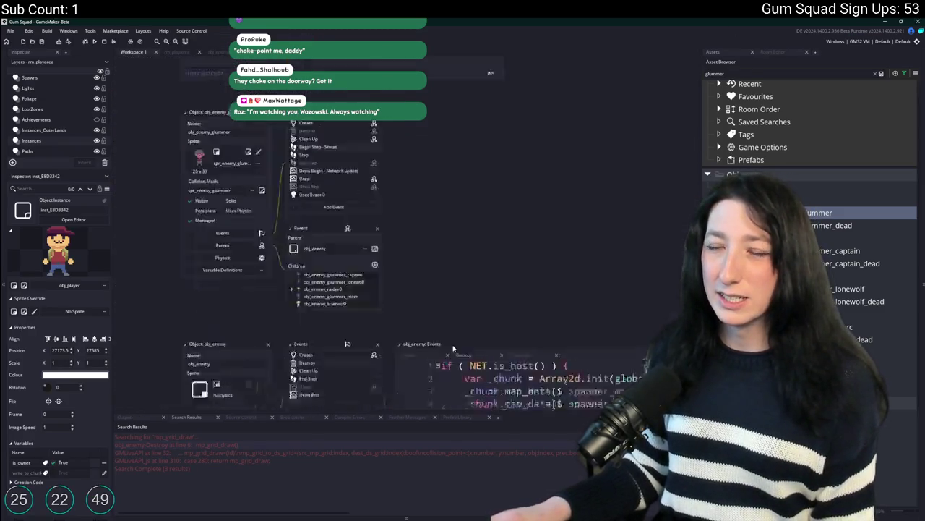
Open the obj_draw object via asset search and add a Draw event to it
{"action": "key", "text": "ctrl+t"}
{"action": "type", "text": "obj"}
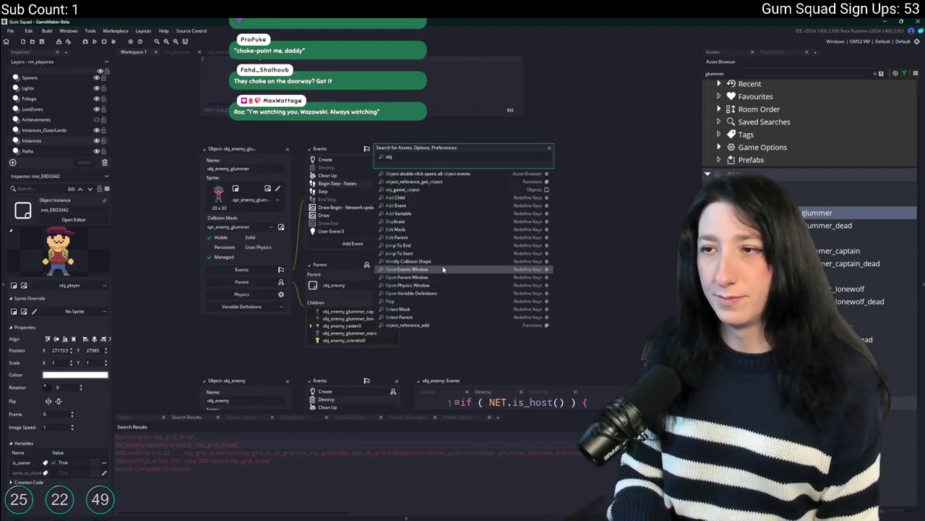
{"action": "type", "text": "_draw"}
{"action": "key", "text": "Return"}
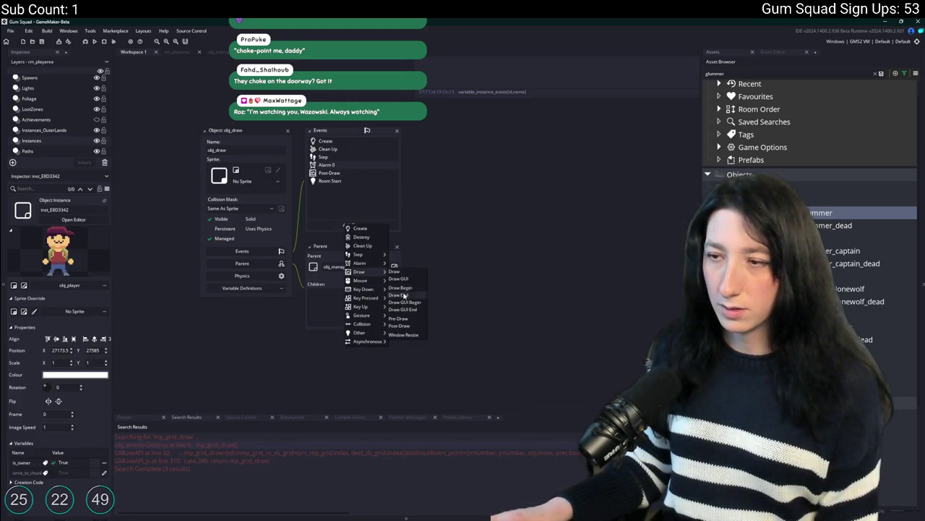
{"action": "left_click", "coordinate": [409, 272]}
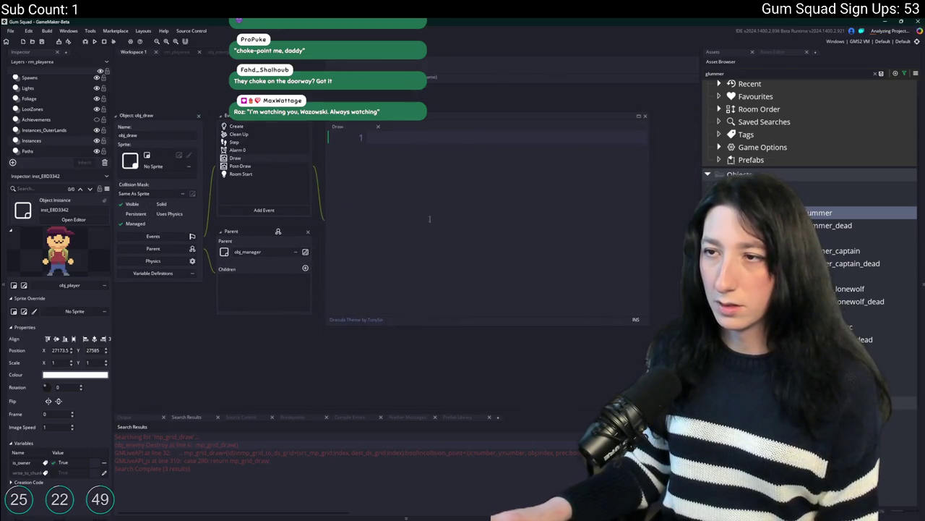
Write draw_set_alpha(0.25); above mp_grid_draw and paste the alpha line onto line 3
{"action": "type", "text": "draw_set_alp[ha("}
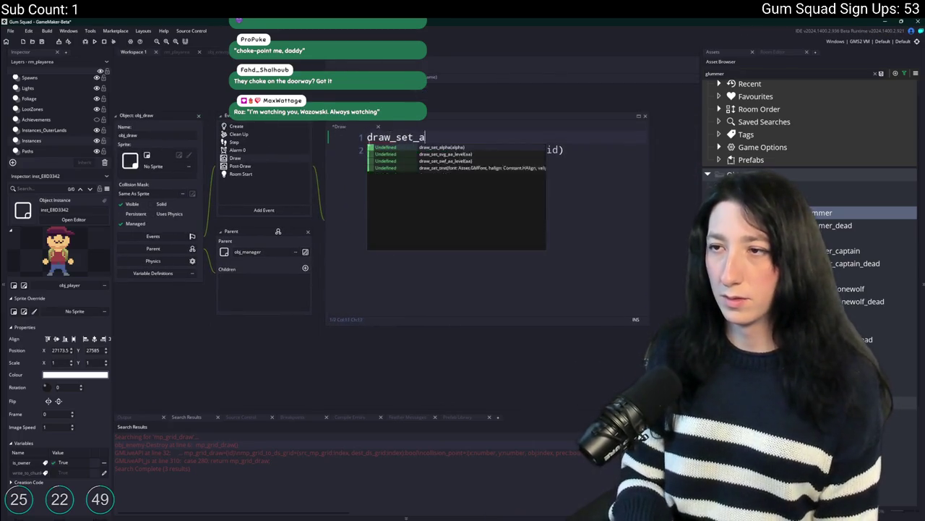
{"action": "key", "text": "BackSpace"}
{"action": "type", "text": "h"}
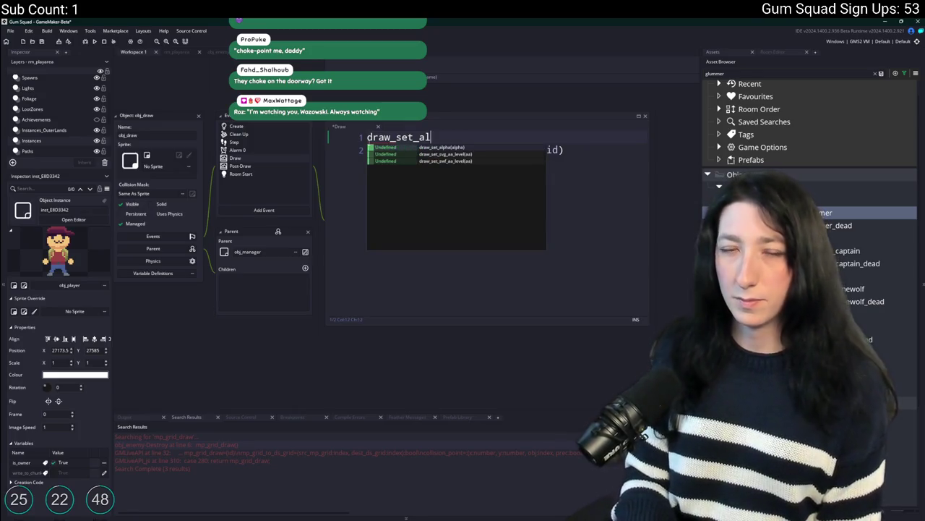
{"action": "type", "text": "pha(0.25);"}
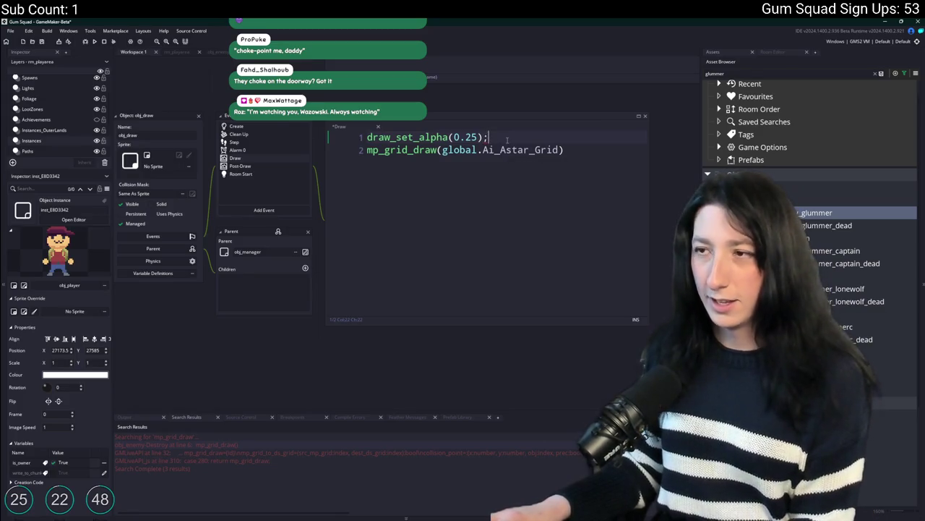
{"action": "key", "text": "shift+Up"}
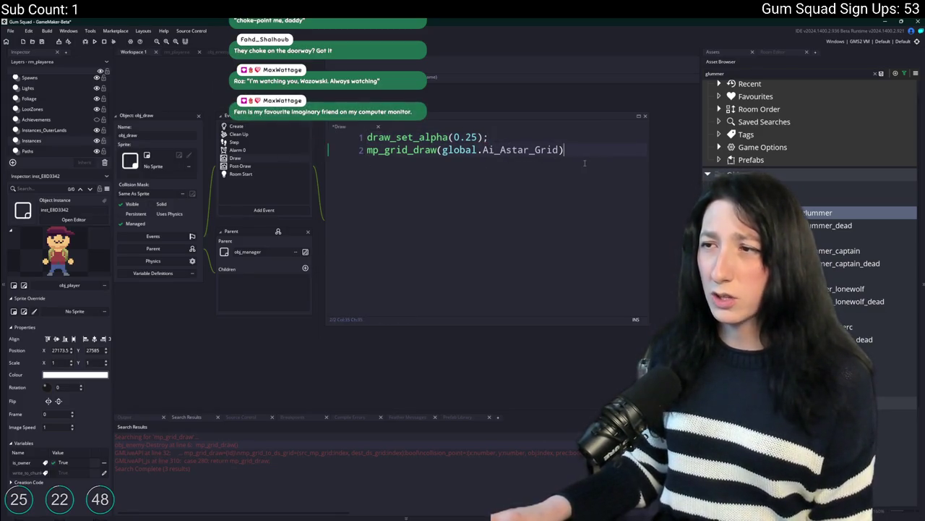
{"action": "type", "text": "draw_set_alpha(0.25);"}
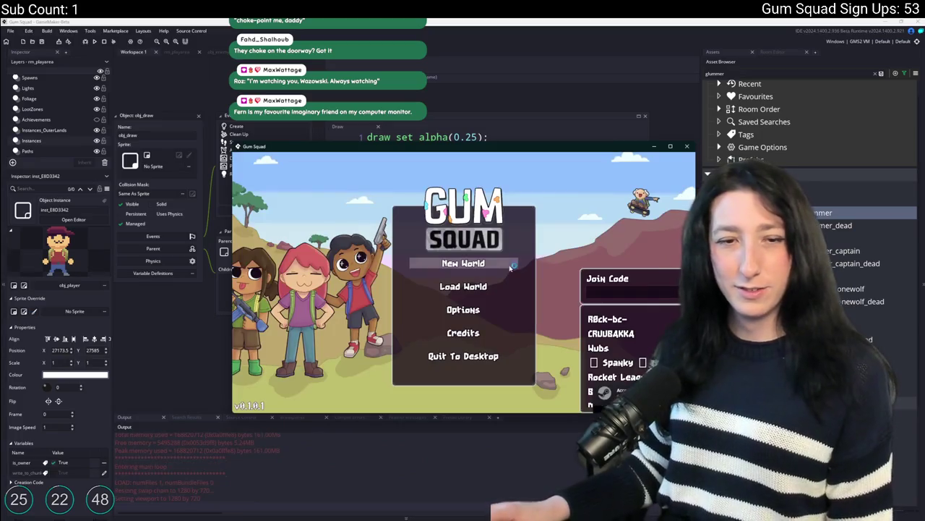
Maximize the game window and create a lobby in a new world
{"action": "double_click", "coordinate": [472, 148]}
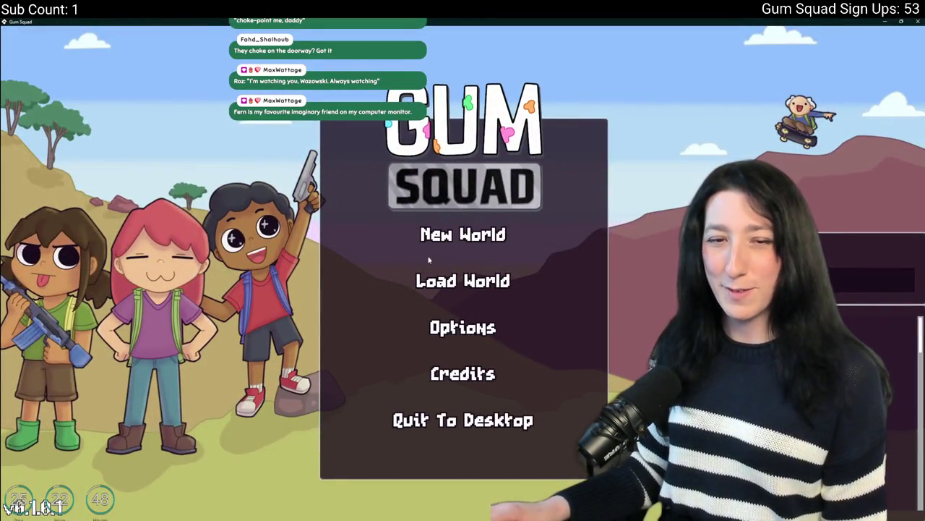
{"action": "left_click", "coordinate": [450, 239]}
{"action": "left_click", "coordinate": [454, 378]}
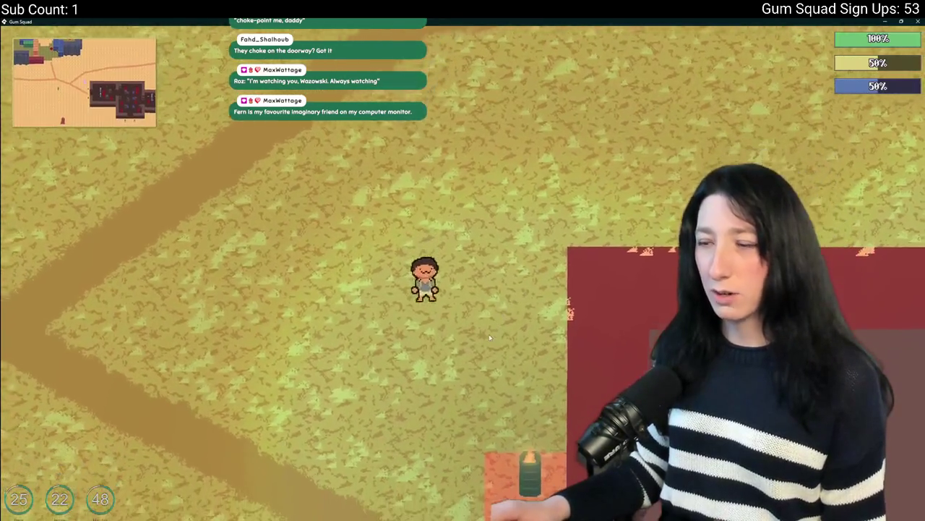
Walk into the red building, shooting the grey enemy at the doorway and the pink enemy
{"action": "key", "text": "d"}
{"action": "key", "text": "Tab"}
{"action": "key", "text": "Tab"}
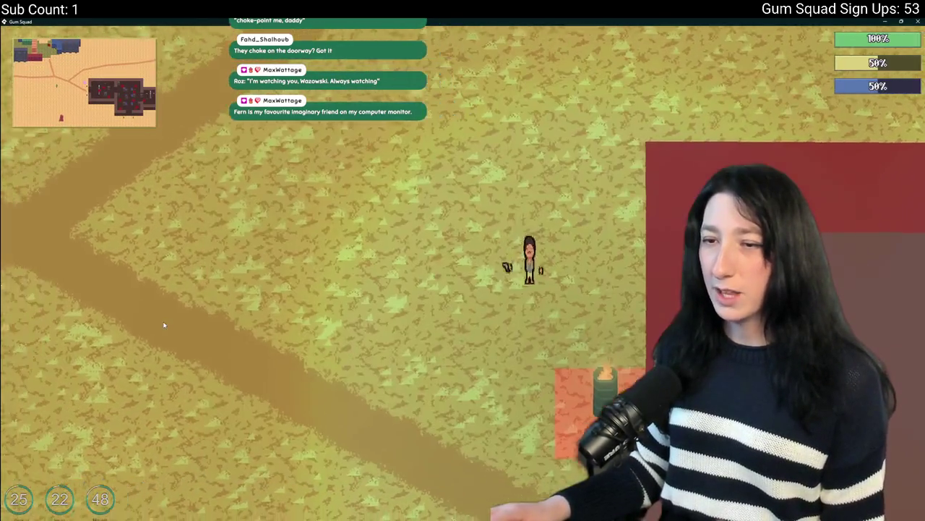
{"action": "key", "text": "s"}
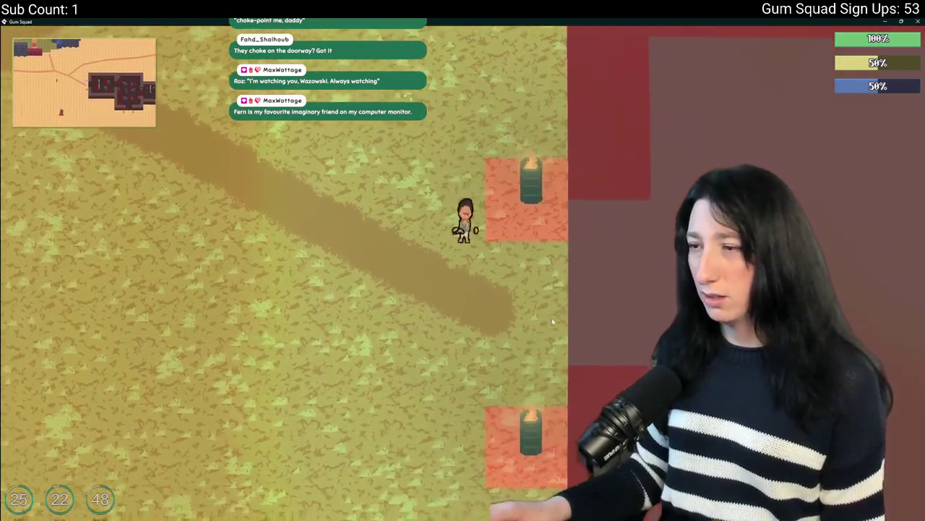
{"action": "key", "text": "d"}
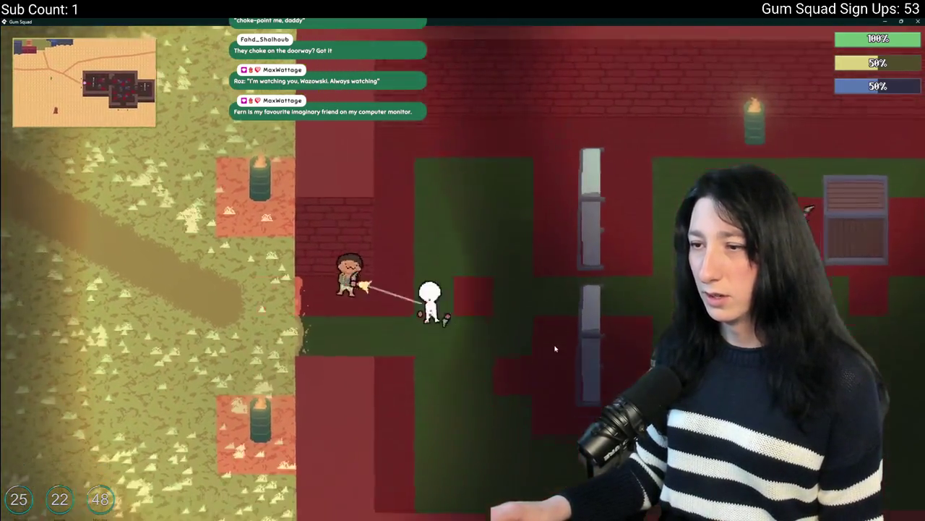
{"action": "key", "text": "d"}
{"action": "left_click", "coordinate": [550, 326]}
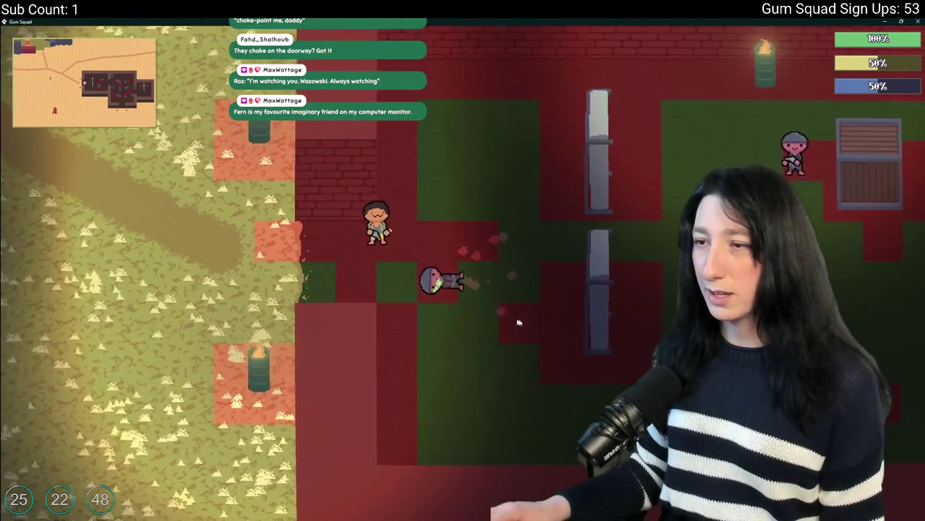
{"action": "key", "text": "d"}
{"action": "key", "text": "s"}
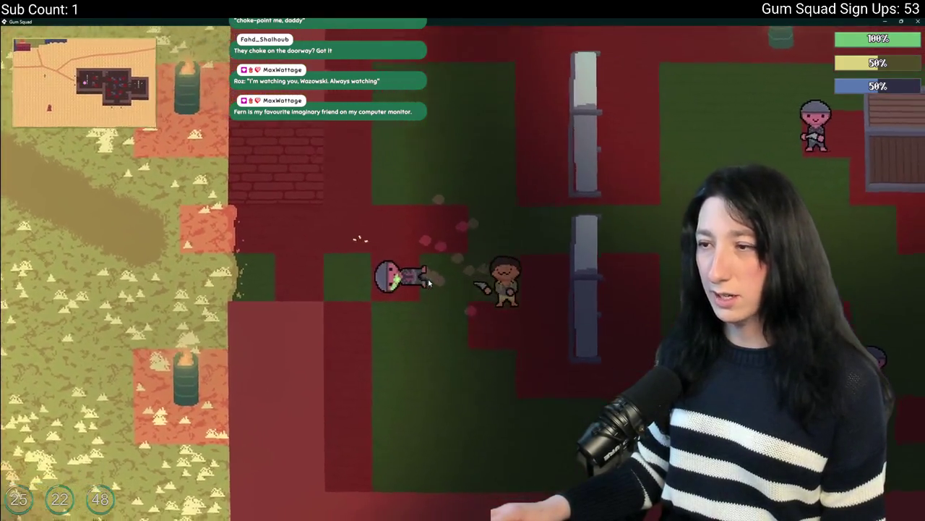
{"action": "key", "text": "d"}
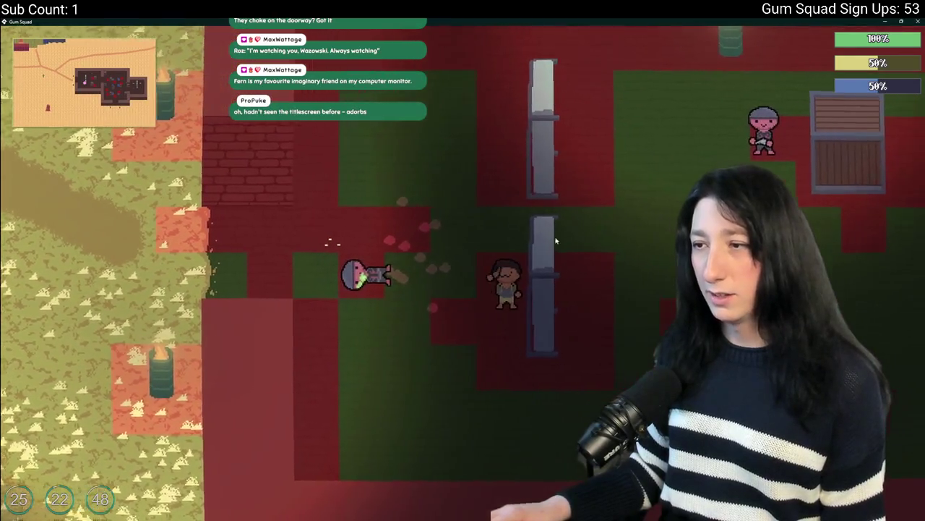
{"action": "key", "text": "w"}
{"action": "left_click", "coordinate": [574, 230]}
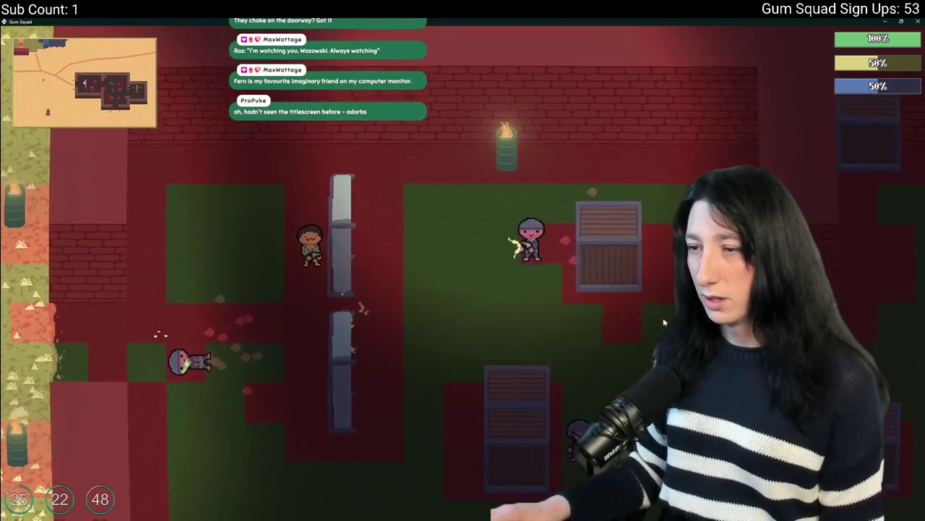
Fight across the room while enemies attack, then switch back to GameMaker
{"action": "key", "text": "s"}
{"action": "left_click", "coordinate": [541, 264]}
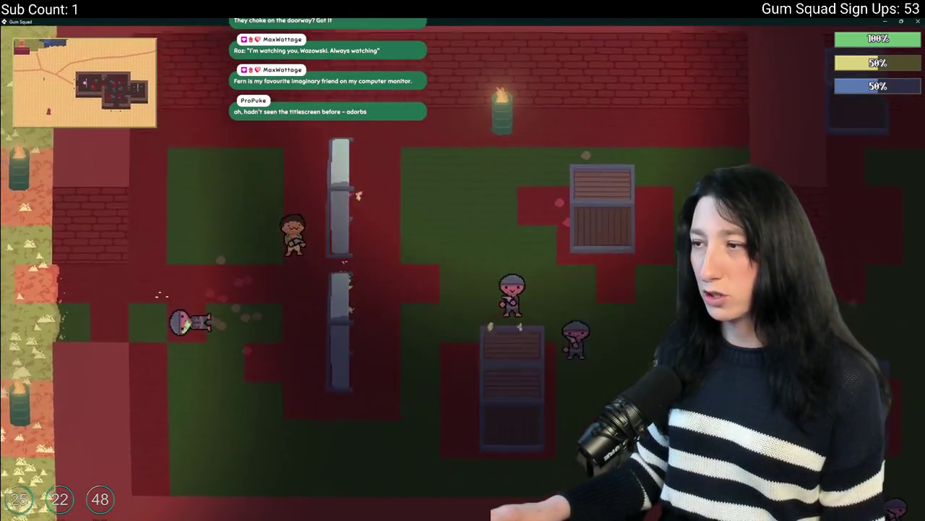
{"action": "key", "text": "w"}
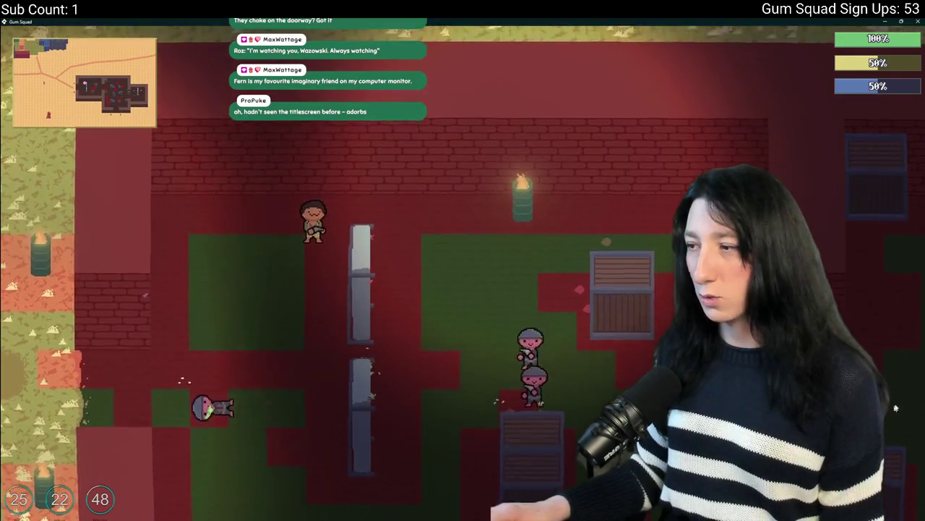
{"action": "key", "text": "d"}
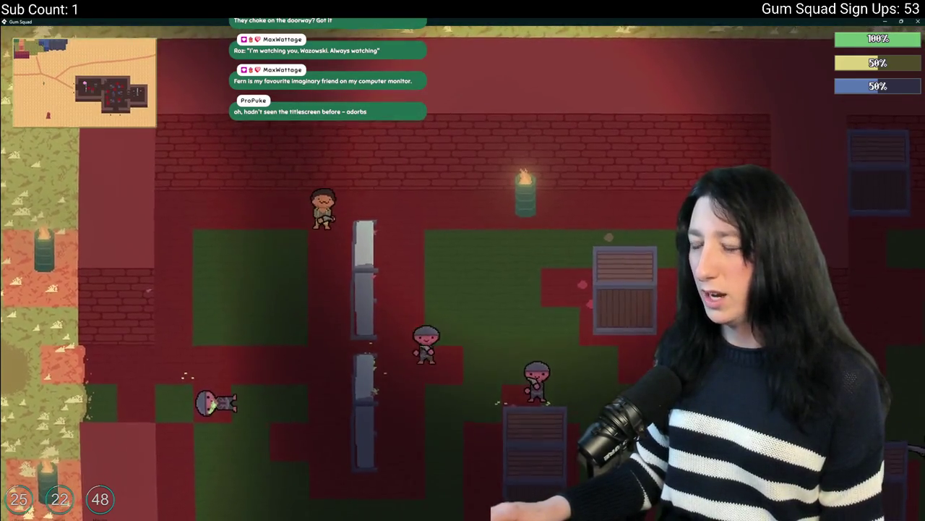
{"action": "key", "text": "d"}
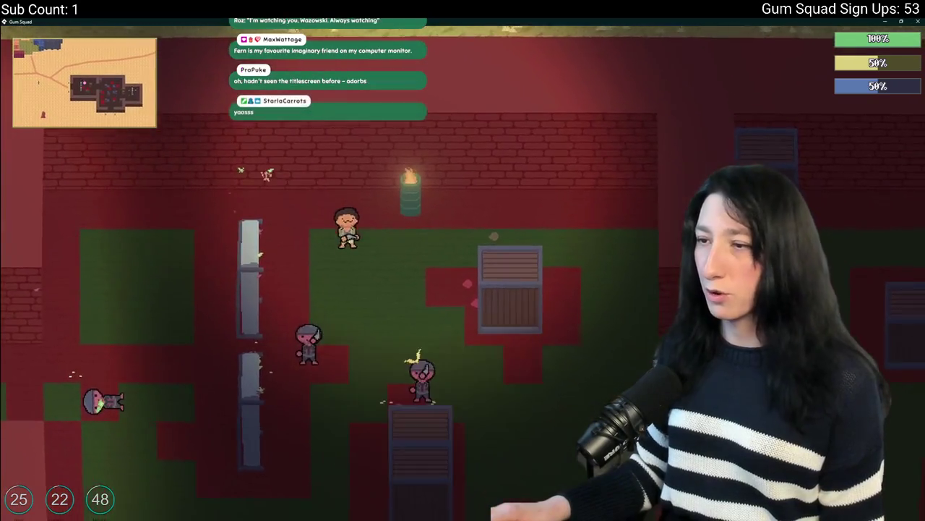
{"action": "key", "text": "d"}
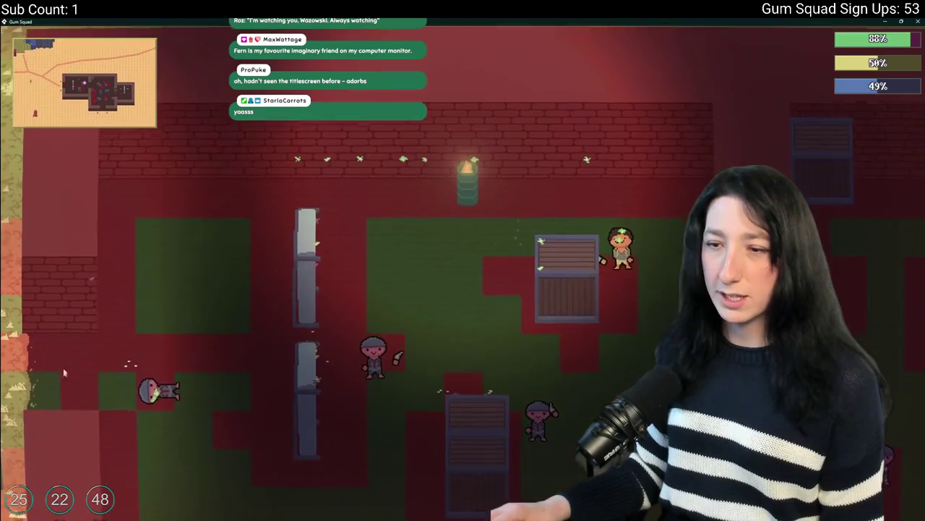
{"action": "key", "text": "s"}
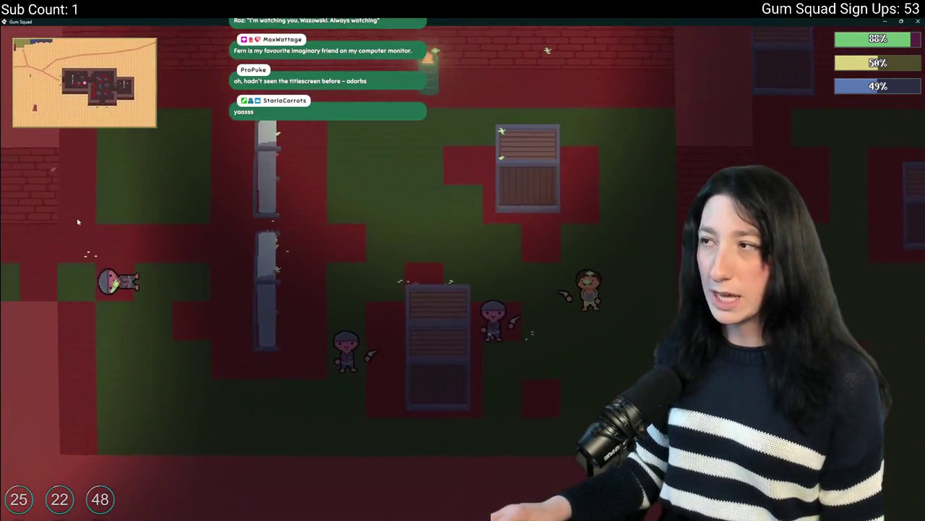
{"action": "key", "text": "s"}
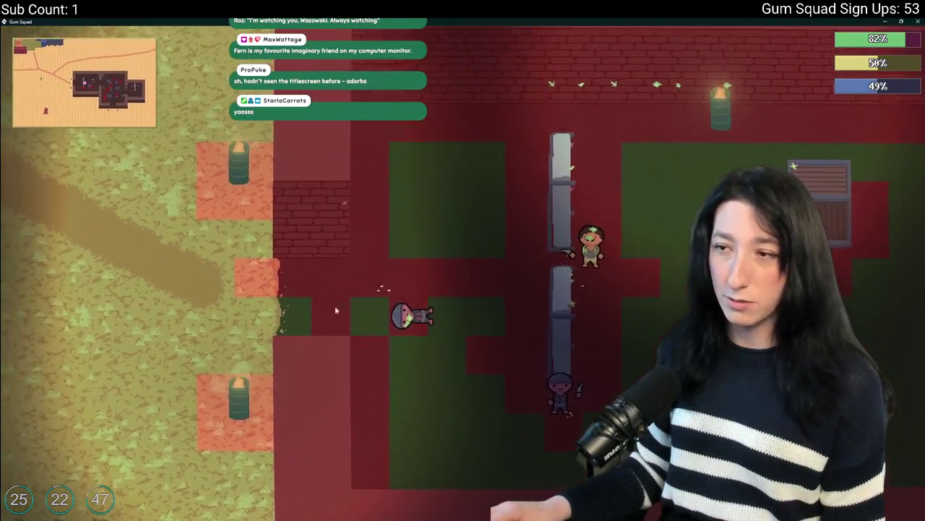
{"action": "key", "text": "a"}
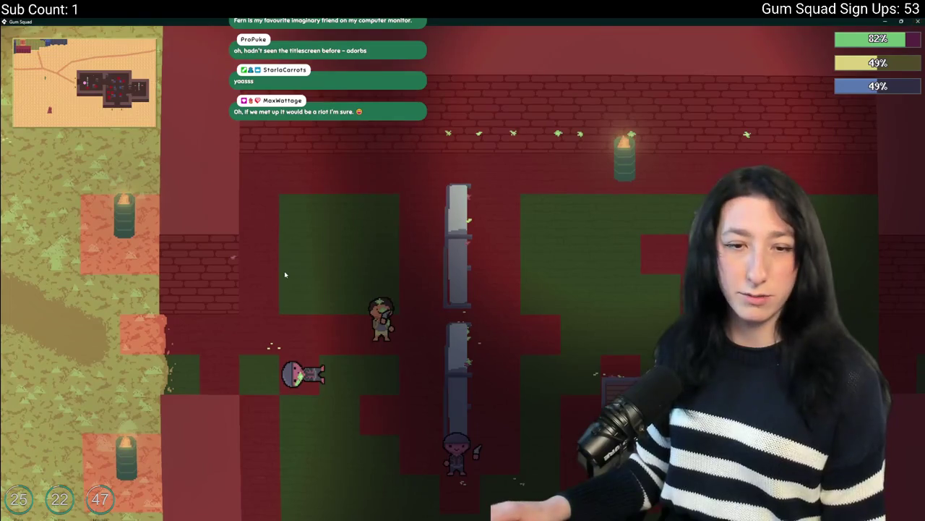
{"action": "key", "text": "alt+Tab"}
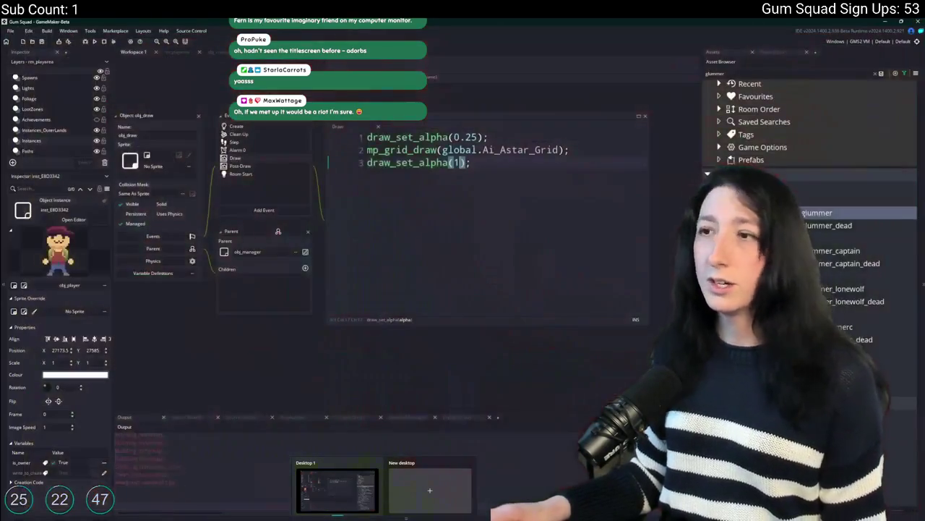
Find obj_player and obj_enemy_glummer via asset search and open the obj_enemy Destroy code
{"action": "key", "text": "ctrl+t"}
{"action": "type", "text": "obj_pla"}
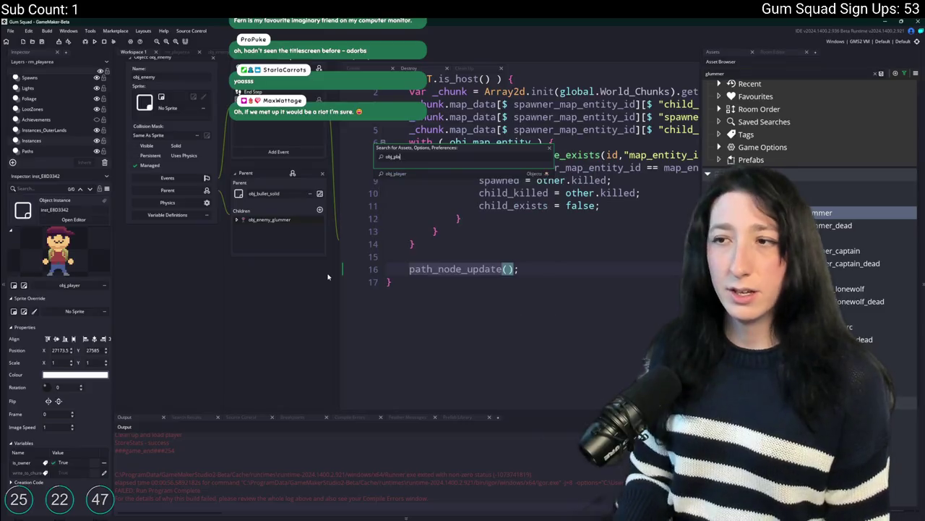
{"action": "key", "text": "ctrl+t"}
{"action": "type", "text": "glummer"}
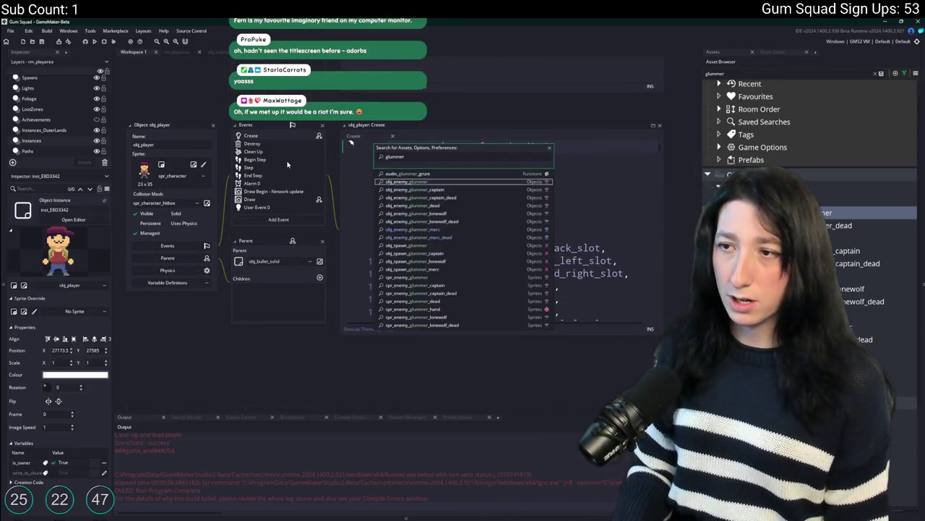
{"action": "key", "text": "Return"}
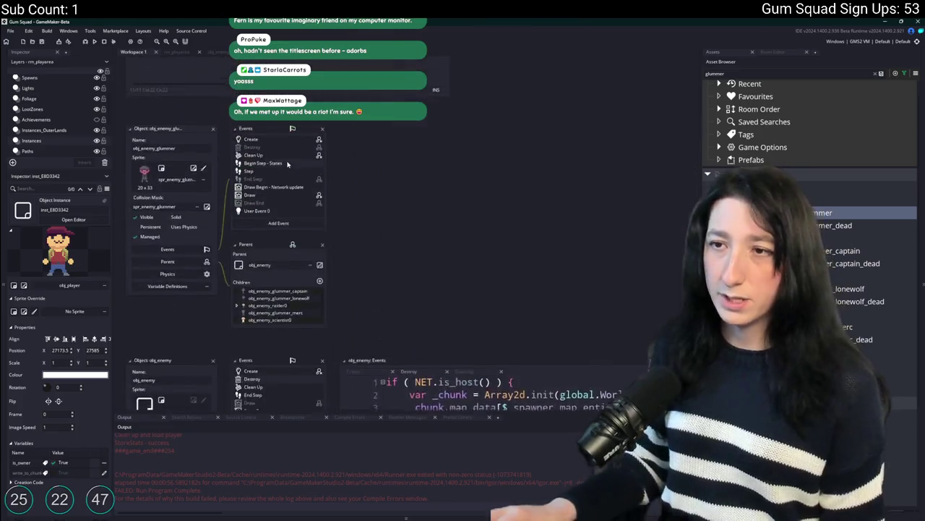
{"action": "double_click", "coordinate": [282, 150]}
{"action": "scroll", "coordinate": [475, 255], "scroll_direction": "down", "scroll_amount": 3}
{"action": "scroll", "coordinate": [476, 254], "scroll_direction": "up", "scroll_amount": 3}
{"action": "scroll", "coordinate": [475, 254], "scroll_direction": "down", "scroll_amount": 3}
{"action": "scroll", "coordinate": [289, 267], "scroll_direction": "down", "scroll_amount": 5}
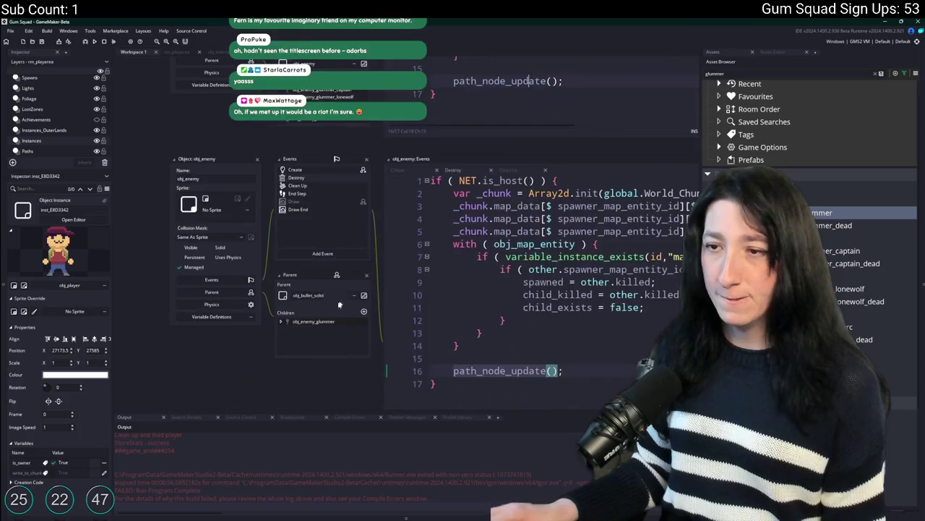
{"action": "scroll", "coordinate": [307, 282], "scroll_direction": "down", "scroll_amount": 10}
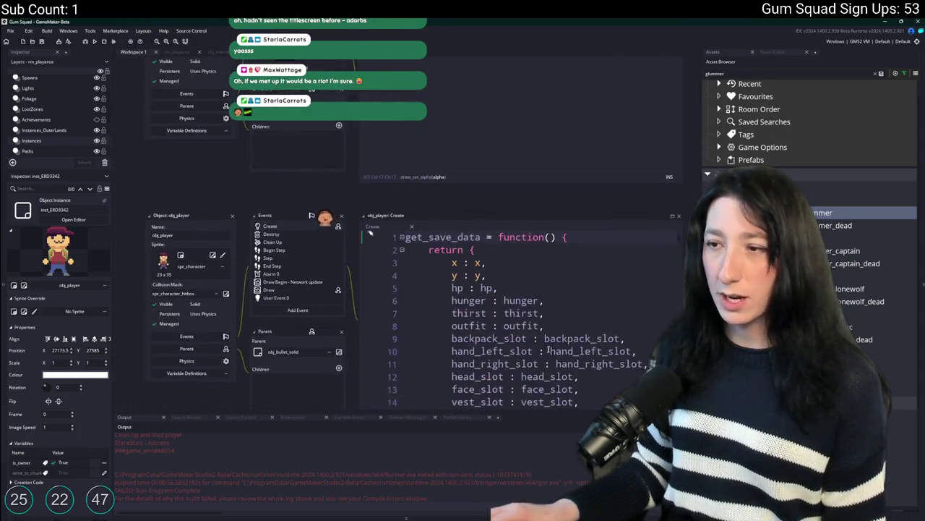
{"action": "scroll", "coordinate": [428, 226], "scroll_direction": "down", "scroll_amount": 15}
Search the project for path_node_update, open its definition, and widen the code editor
{"action": "key", "text": "ctrl+shift+f"}
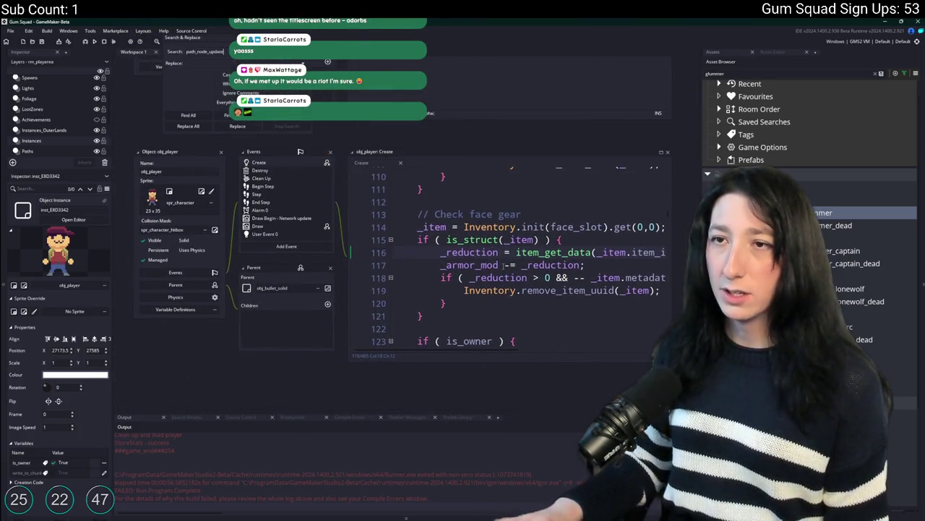
{"action": "key", "text": "Return"}
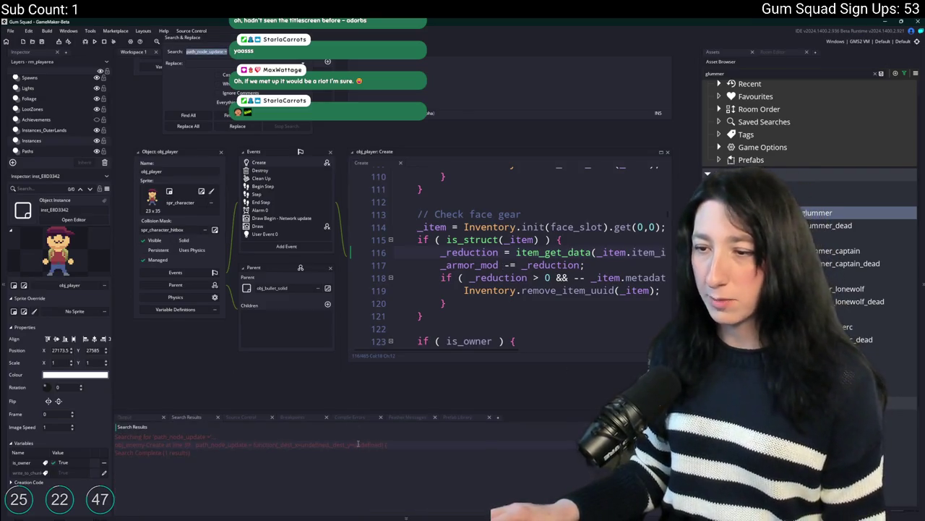
{"action": "double_click", "coordinate": [358, 443]}
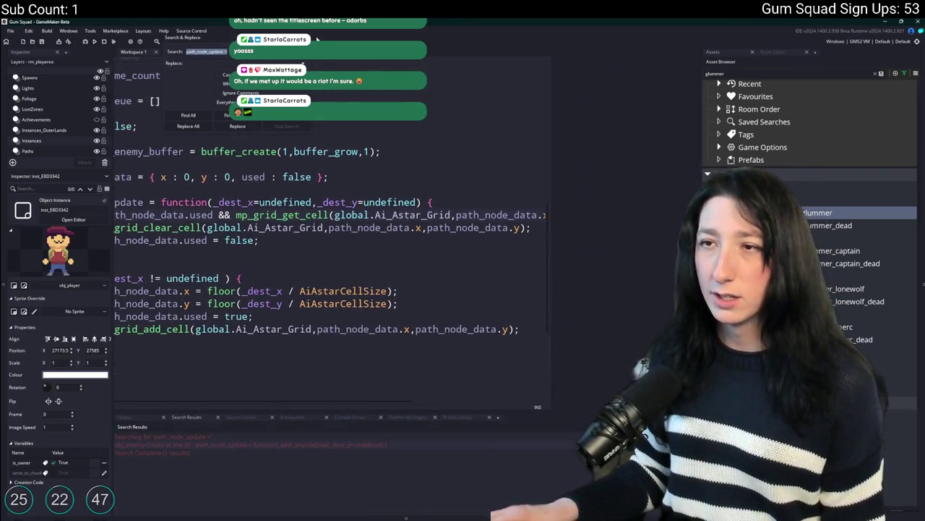
{"action": "key", "text": "Escape"}
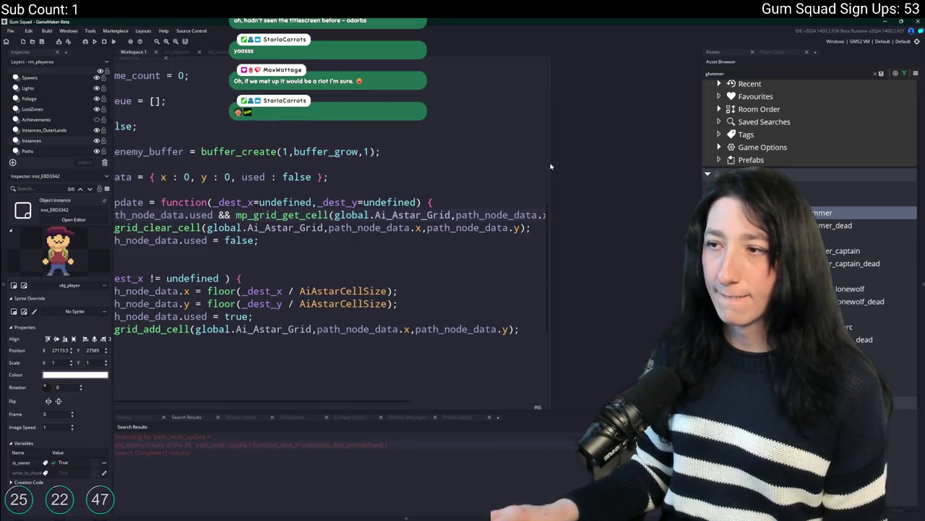
{"action": "left_click_drag", "start_coordinate": [550, 160], "coordinate": [665, 161]}
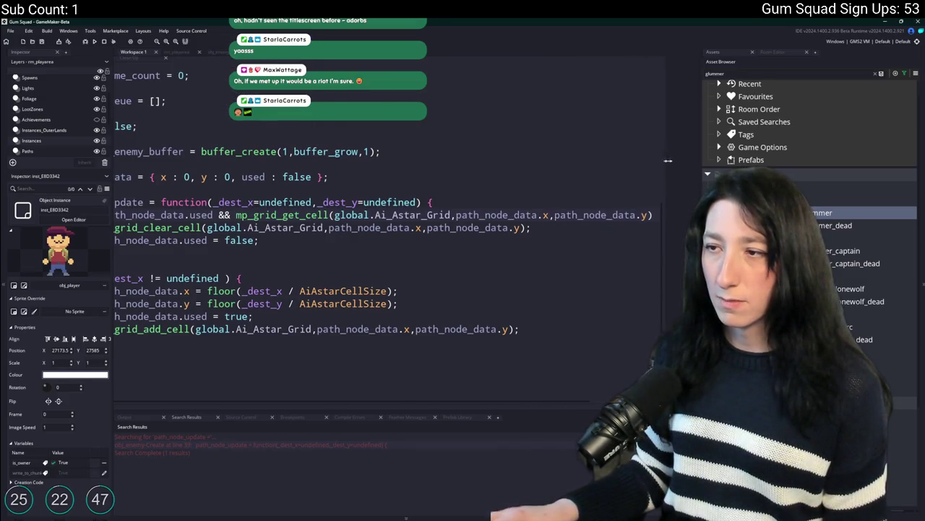
{"action": "scroll", "coordinate": [434, 246], "scroll_direction": "left", "scroll_amount": 5}
{"action": "left_click", "coordinate": [304, 253]}
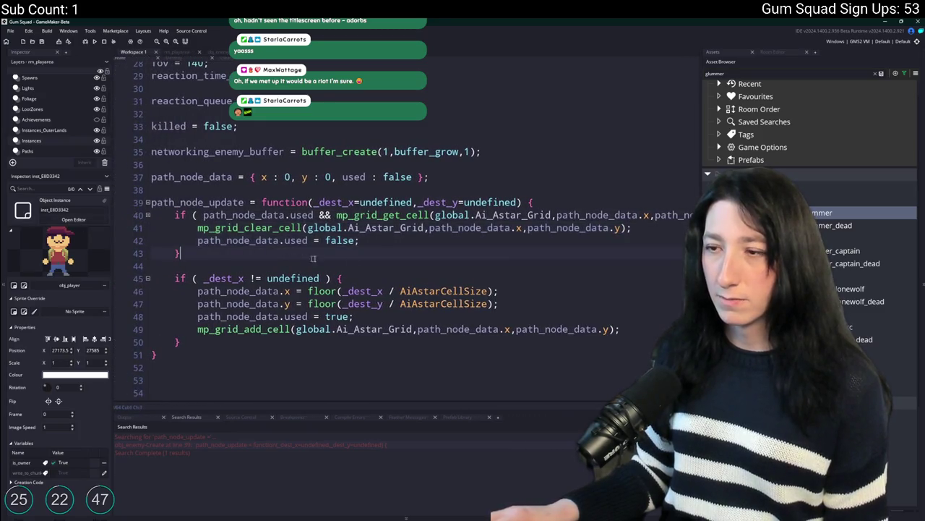
Hide the side panels and open the mp_grid_get_cell manual page from the line 40 condition
{"action": "key", "text": "F12"}
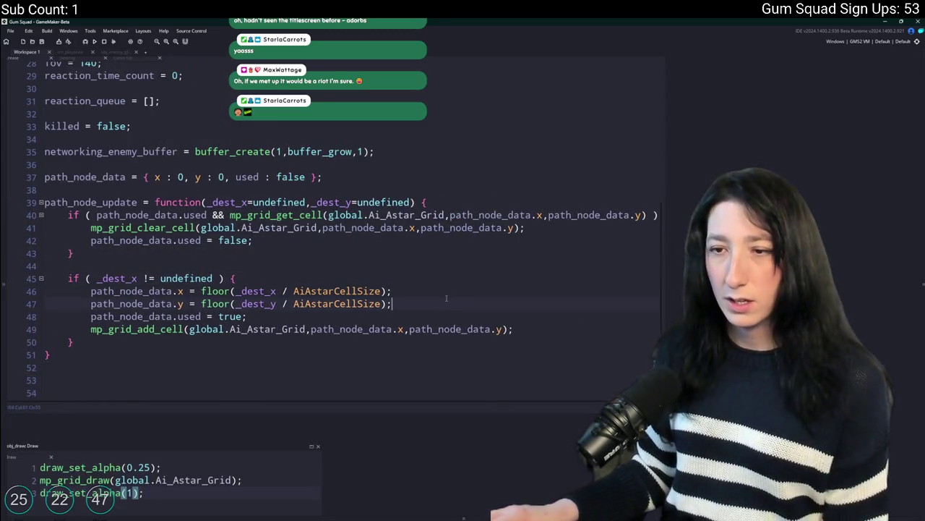
{"action": "mouse_move", "coordinate": [528, 332]}
{"action": "left_mouse_down"}
{"action": "mouse_move", "coordinate": [65, 302]}
{"action": "mouse_move", "coordinate": [114, 289]}
{"action": "left_mouse_up"}
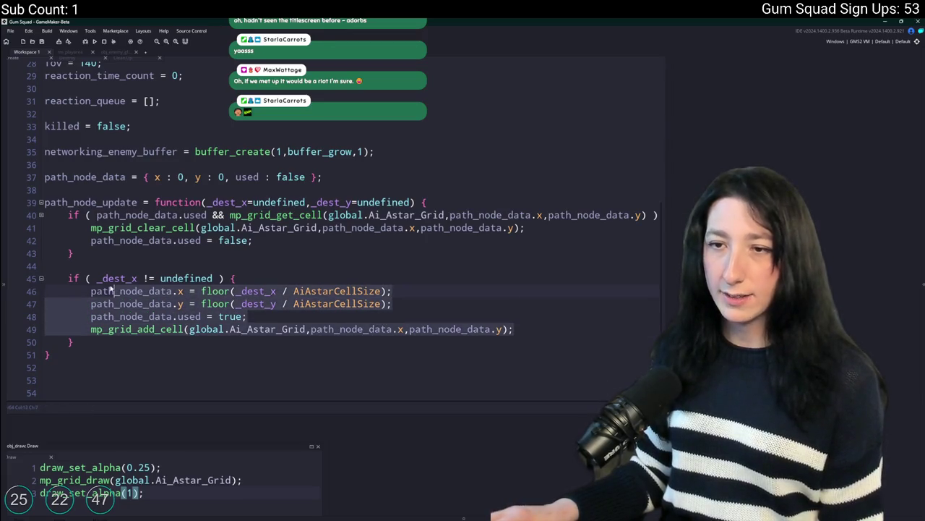
{"action": "left_click", "coordinate": [147, 214]}
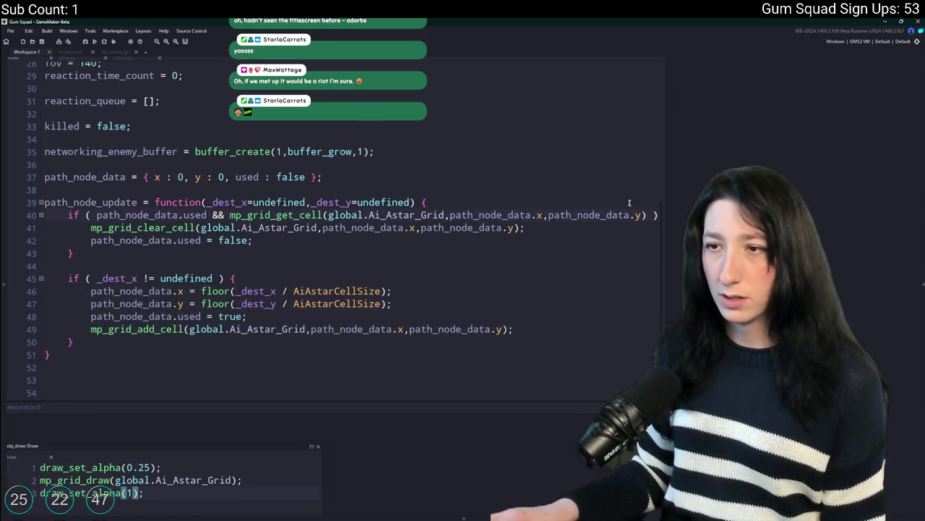
{"action": "mouse_move", "coordinate": [293, 218]}
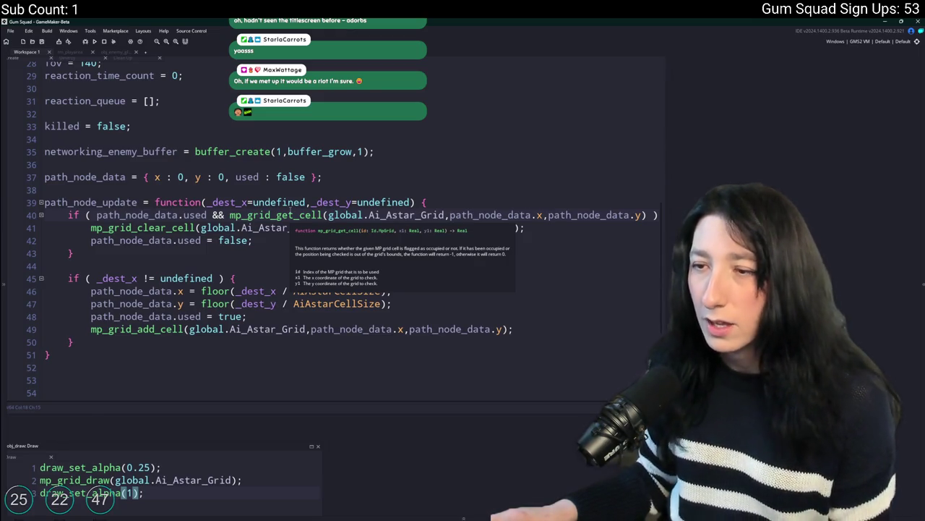
{"action": "left_click", "coordinate": [291, 215]}
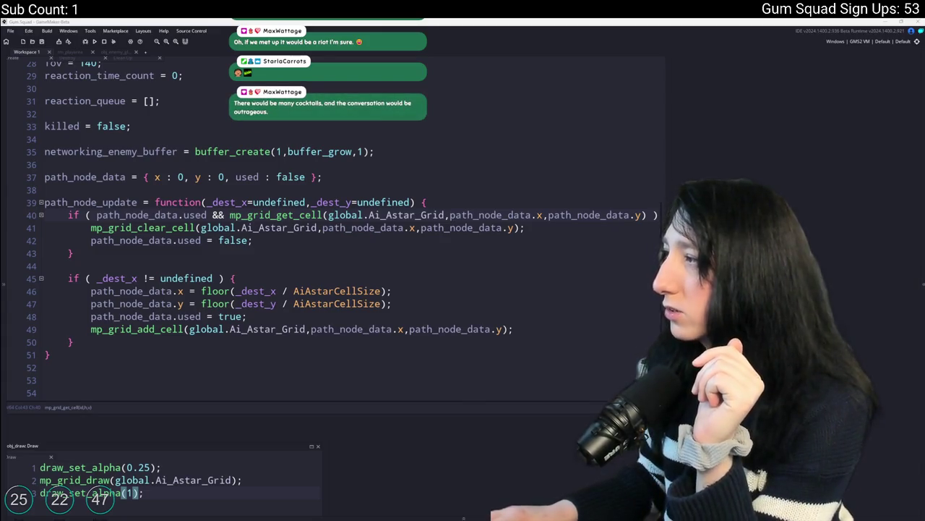
{"action": "key", "text": "F1"}
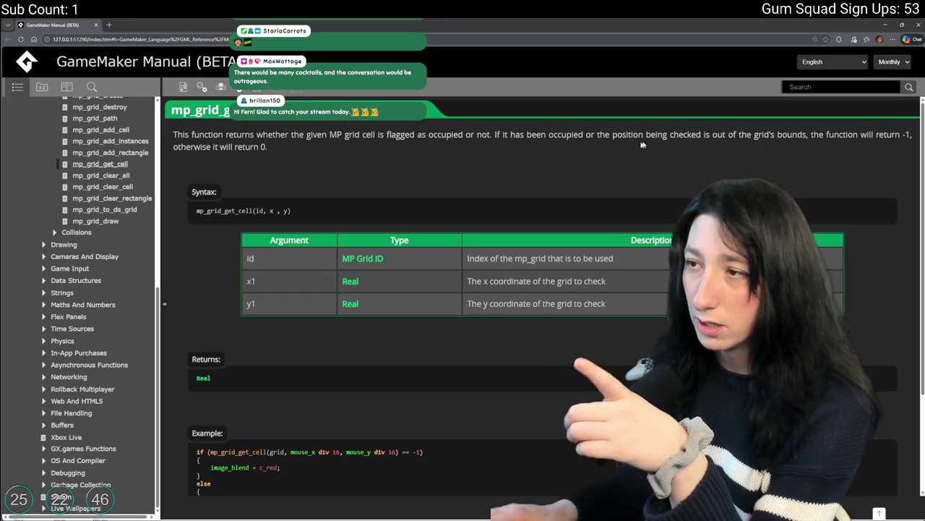
Scroll down to the mp_grid_get_cell example, then return to the path_node_update code
{"action": "scroll", "coordinate": [407, 187], "scroll_direction": "down", "scroll_amount": 2}
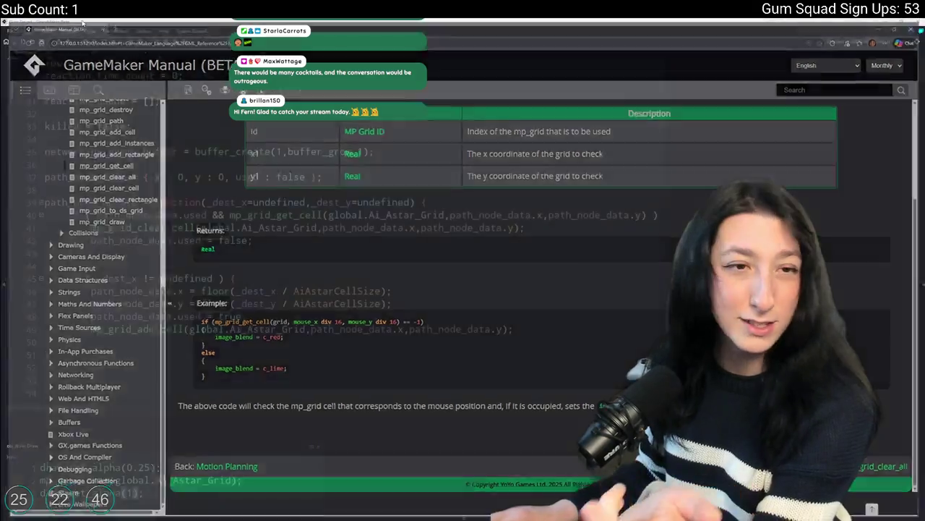
{"action": "key", "text": "alt+Tab"}
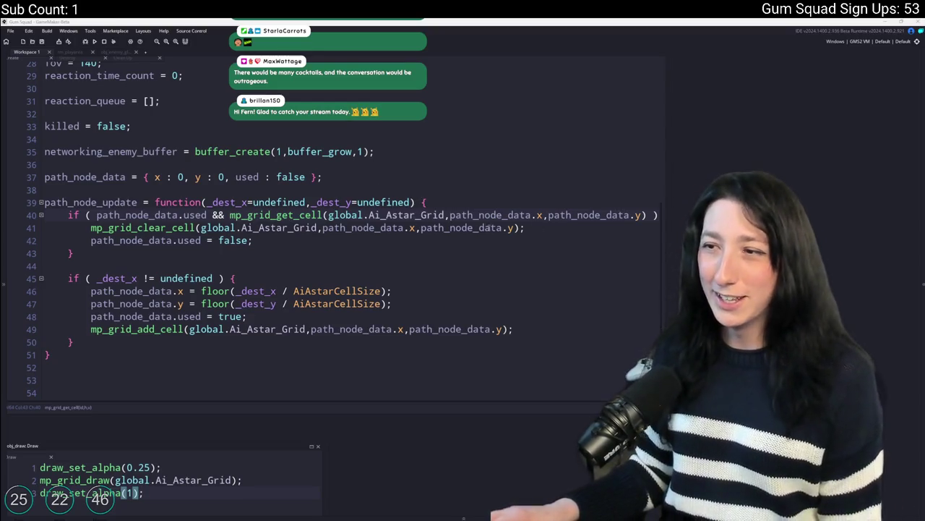
Append '== 0 ) {' to the line 40 condition, then build and run the game
{"action": "left_click", "coordinate": [512, 227]}
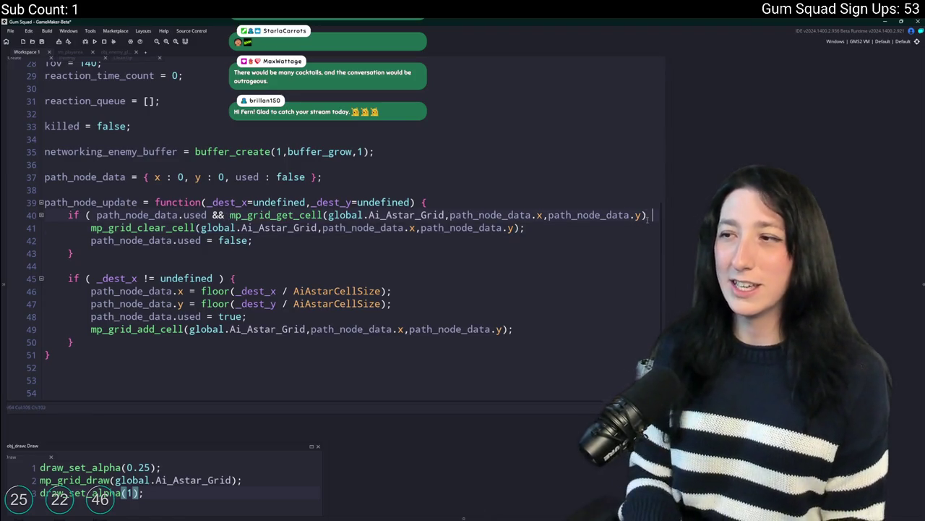
{"action": "type", "text": "== 0 ) {"}
{"action": "left_click", "coordinate": [476, 254]}
{"action": "key", "text": "F5"}
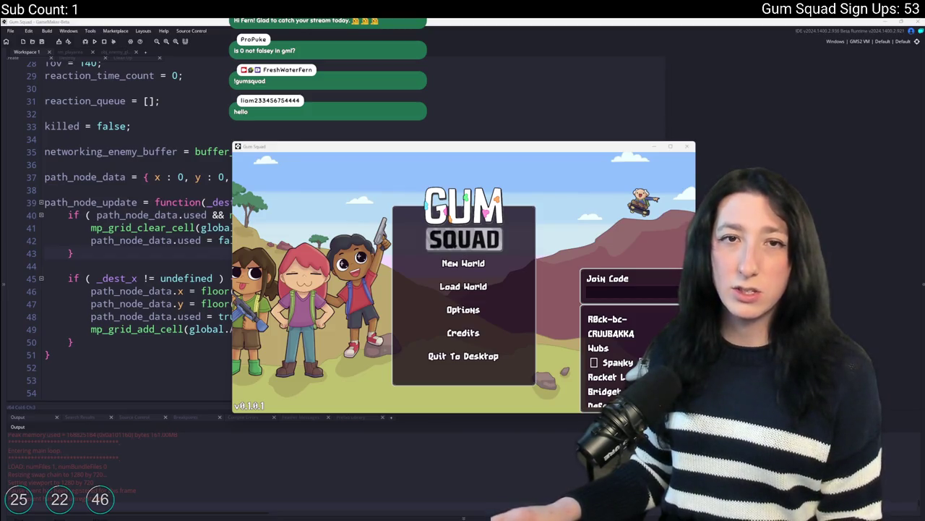
{"action": "key", "text": "alt+Tab"}
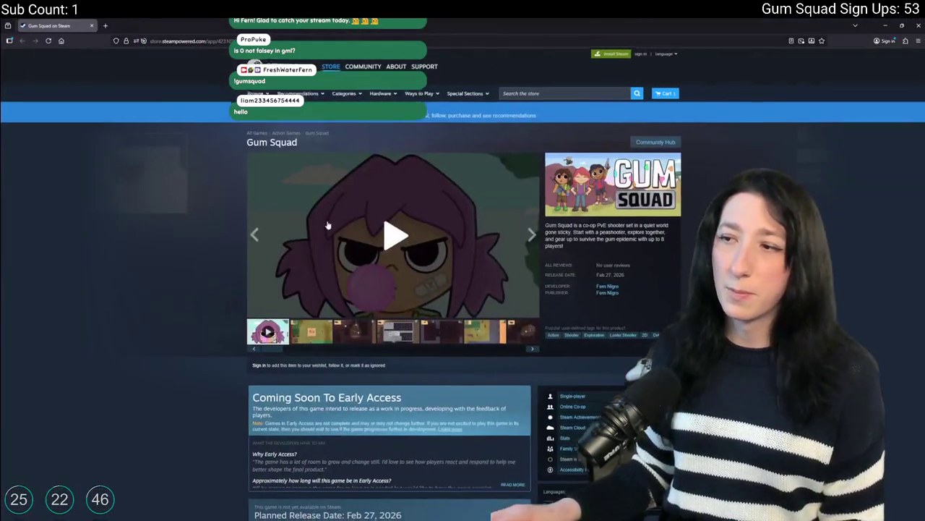
Watch the Gum Squad trailer full screen on its Steam page, then return to GameMaker
{"action": "scroll", "coordinate": [462, 290], "scroll_direction": "down", "scroll_amount": 2}
{"action": "scroll", "coordinate": [398, 283], "scroll_direction": "up", "scroll_amount": 1}
{"action": "scroll", "coordinate": [398, 284], "scroll_direction": "down", "scroll_amount": 1}
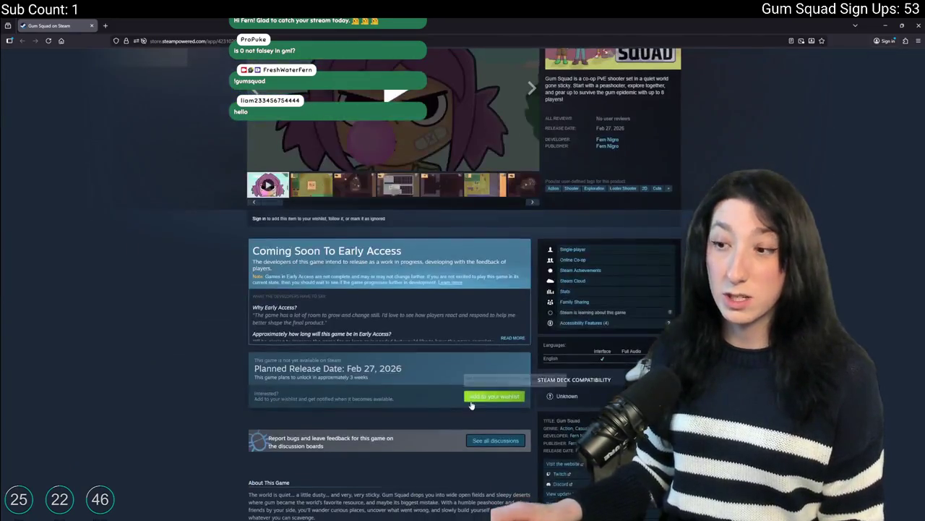
{"action": "scroll", "coordinate": [398, 283], "scroll_direction": "up", "scroll_amount": 3}
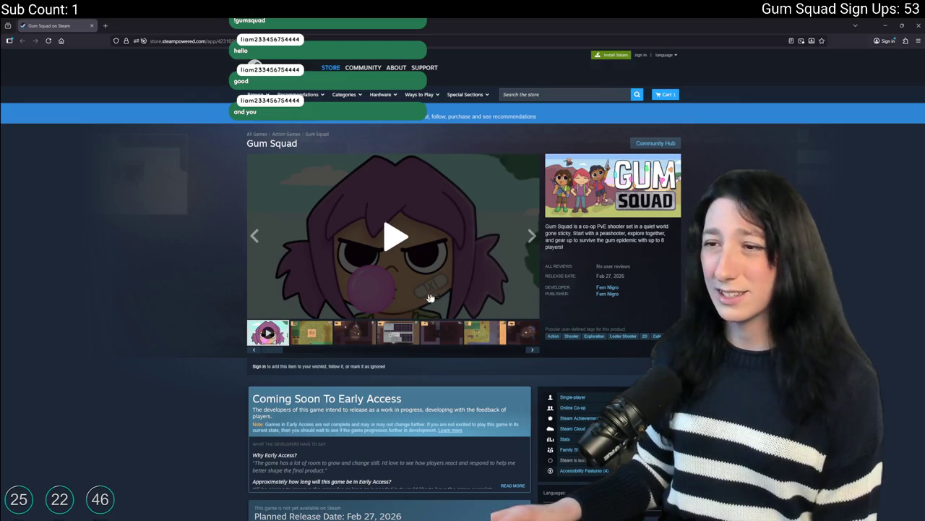
{"action": "left_click", "coordinate": [378, 277]}
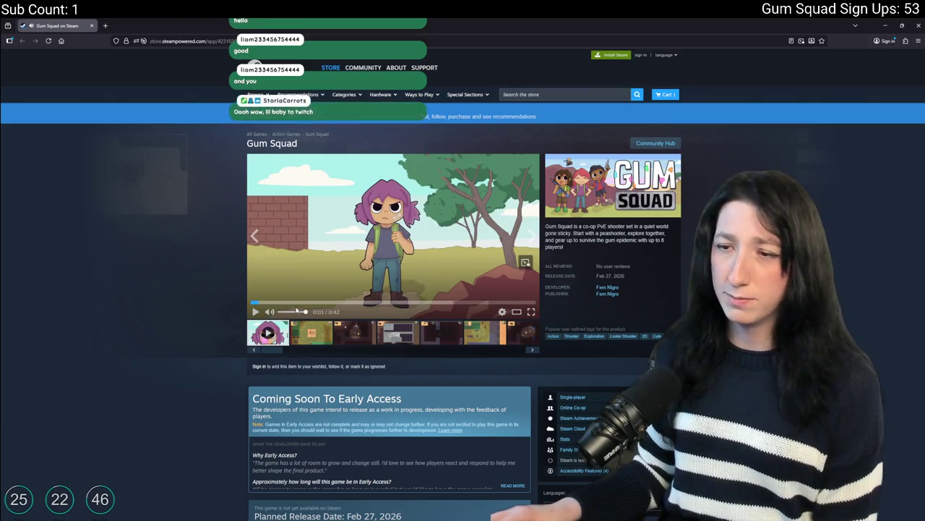
{"action": "left_click", "coordinate": [531, 311]}
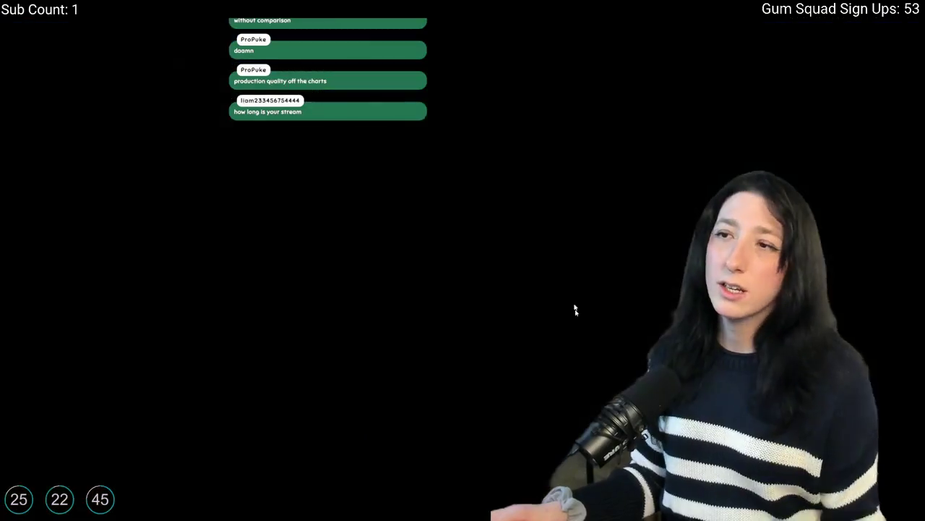
{"action": "key", "text": "Escape"}
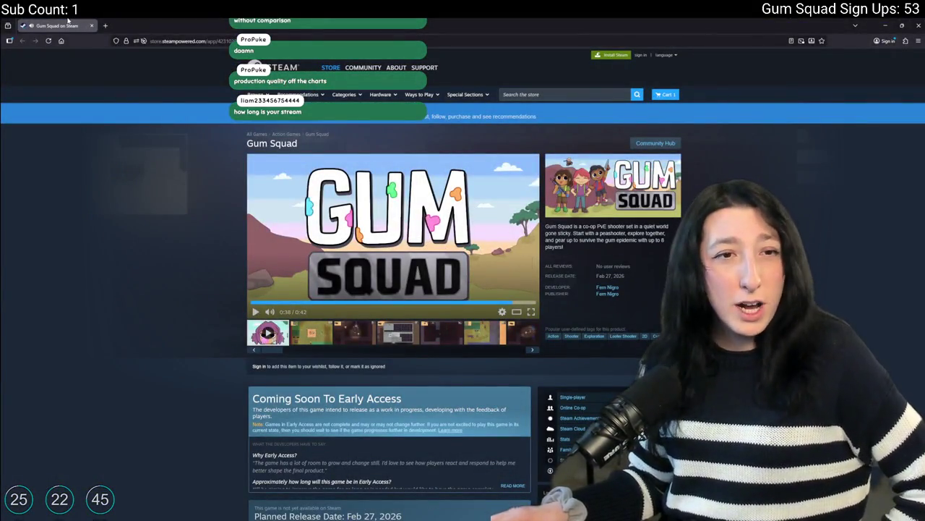
{"action": "key", "text": "alt+Tab"}
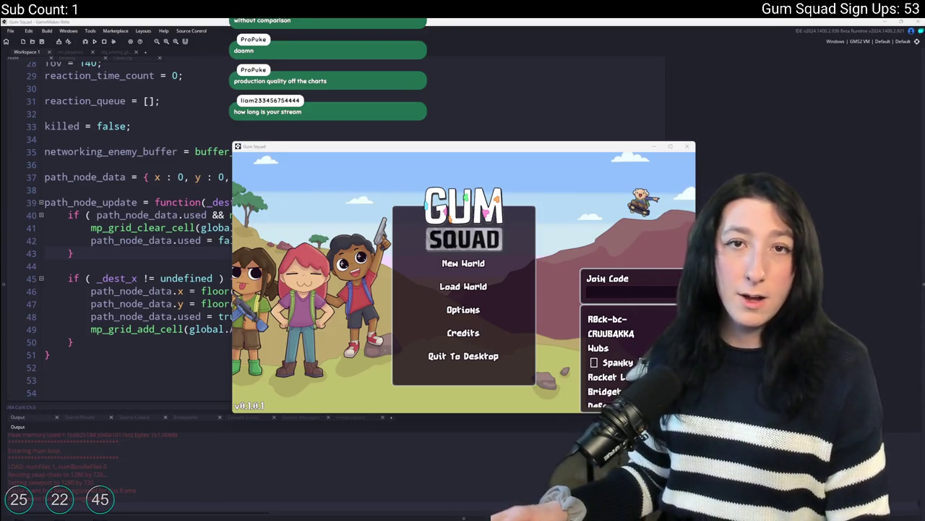
Maximize the Gum Squad window and create a New World lobby
{"action": "key", "text": "alt+Tab"}
{"action": "key", "text": "alt+Tab"}
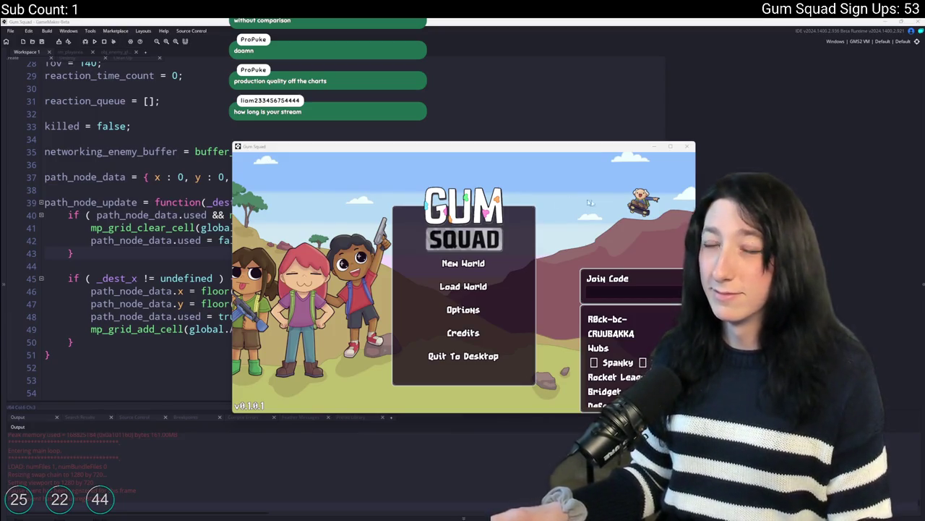
{"action": "double_click", "coordinate": [549, 154]}
{"action": "left_click", "coordinate": [463, 233]}
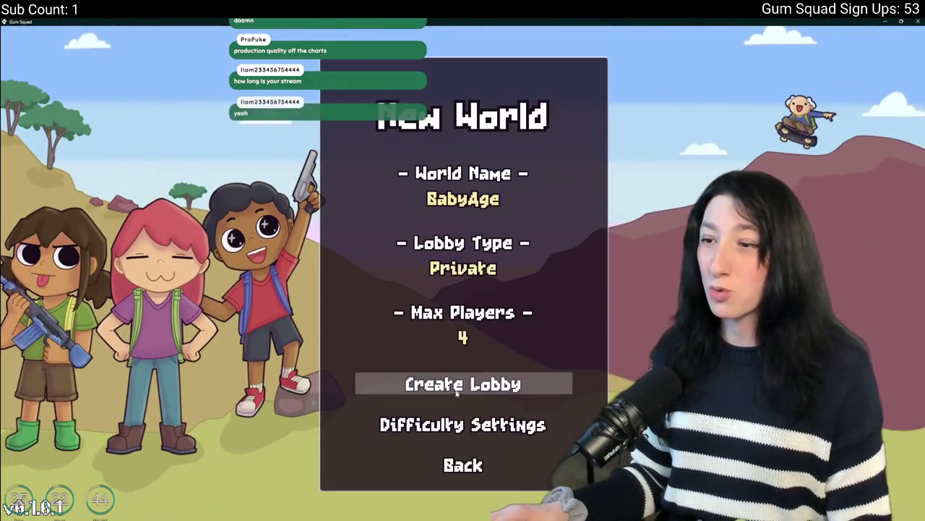
{"action": "left_click", "coordinate": [461, 383]}
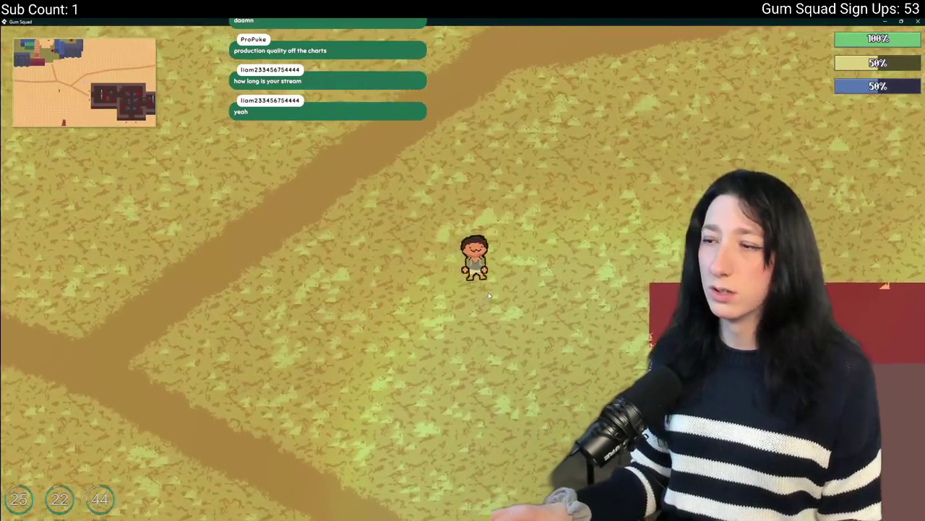
Walk past the burning barrel into the red brick building, briefly toggling the inventory
{"action": "key", "text": "s"}
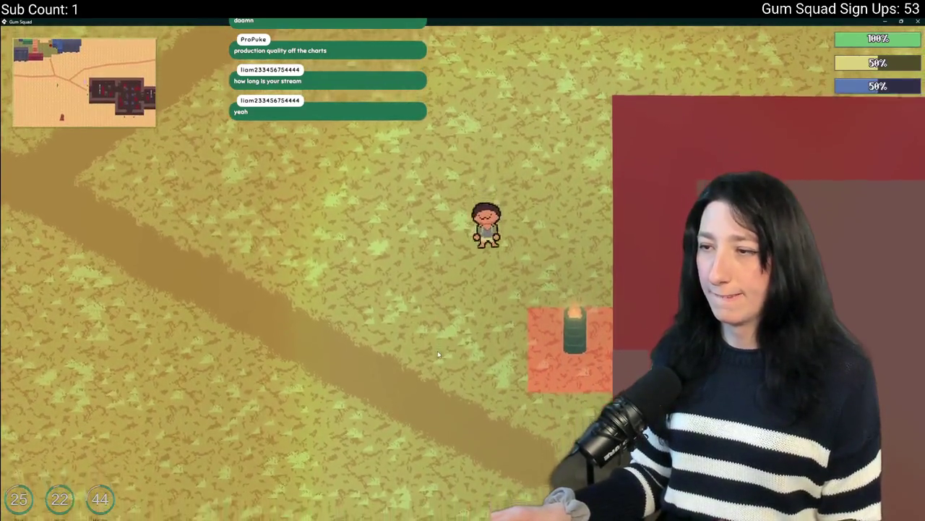
{"action": "key", "text": "d"}
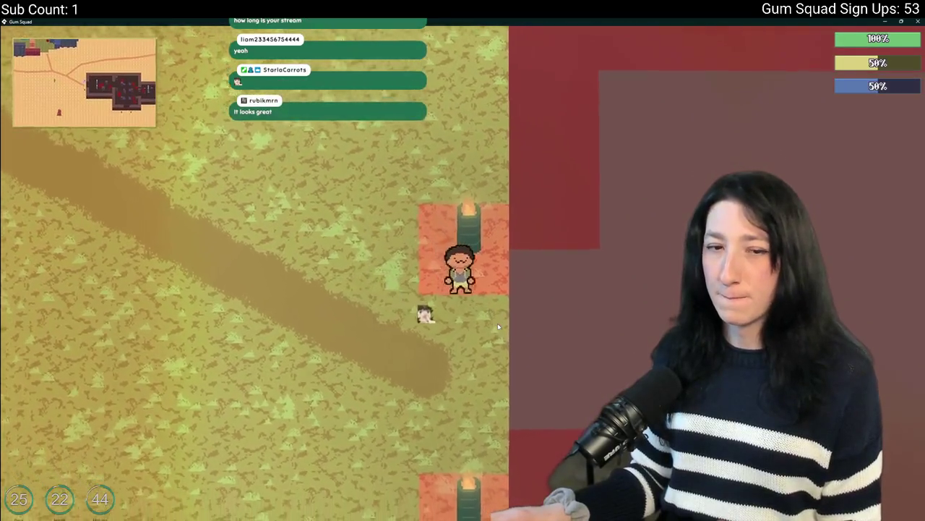
{"action": "key", "text": "d"}
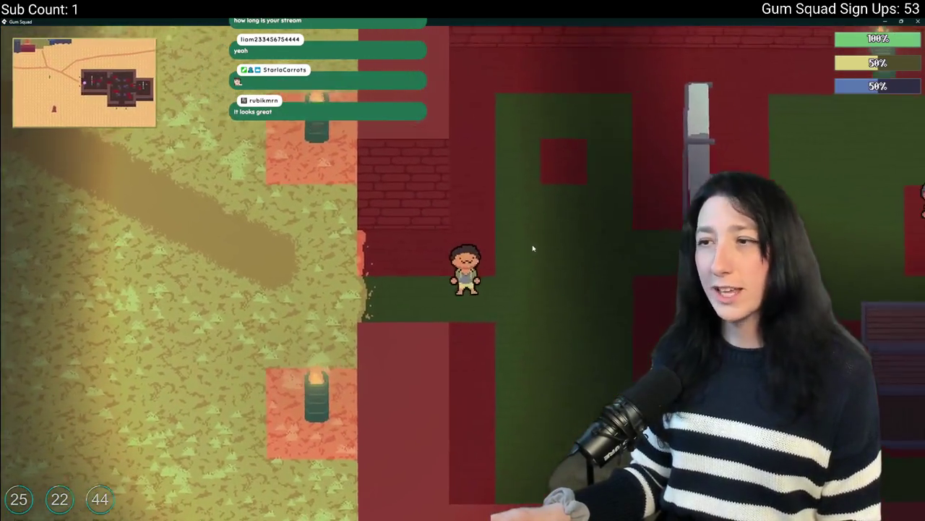
{"action": "key", "text": "i"}
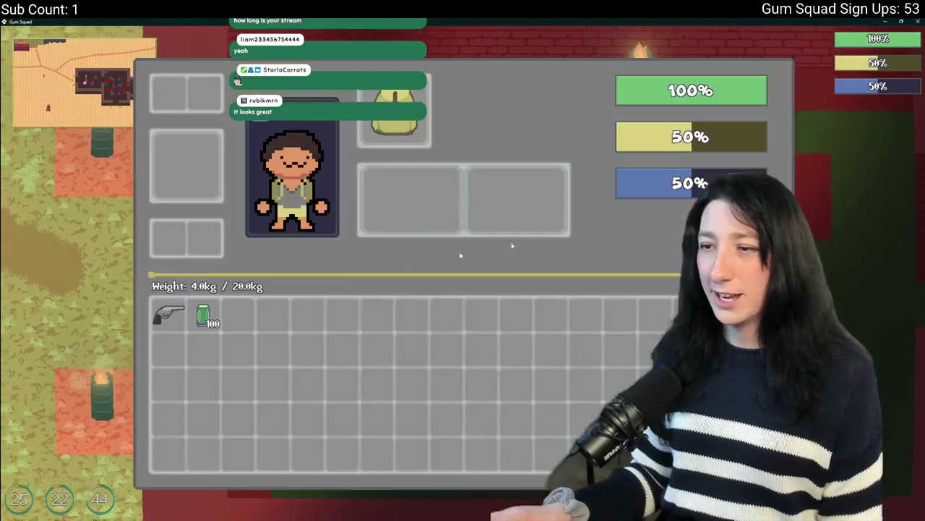
{"action": "key", "text": "i"}
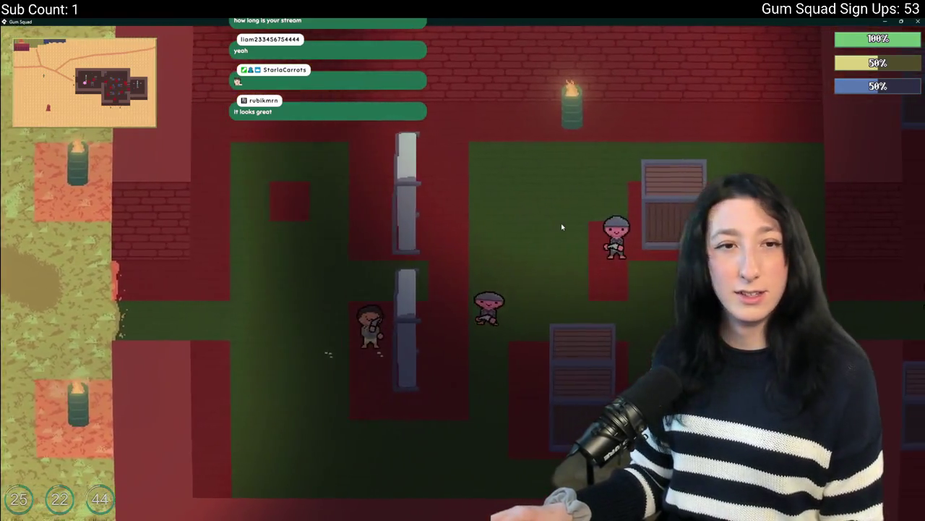
Shoot down the enemy near the crates, then maneuver around the room under fire
{"action": "key", "text": "w"}
{"action": "left_click", "coordinate": [579, 253]}
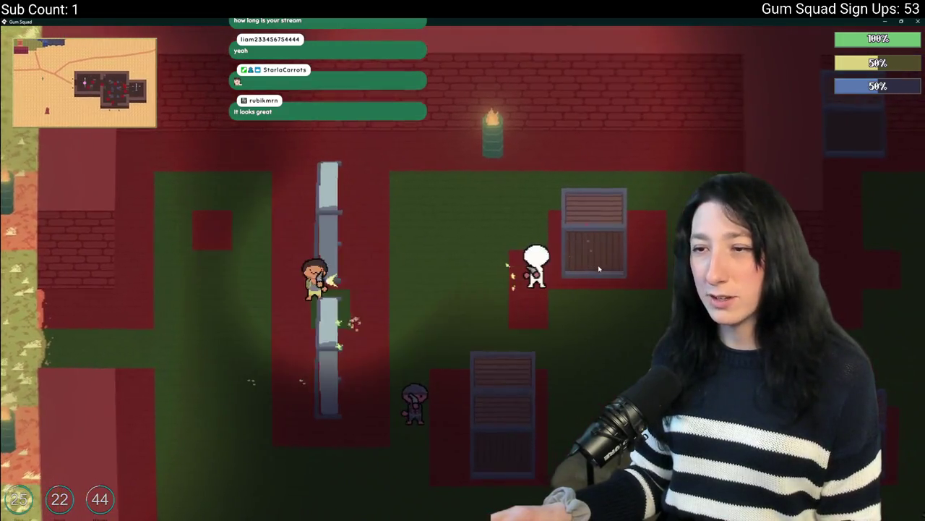
{"action": "key", "text": "w"}
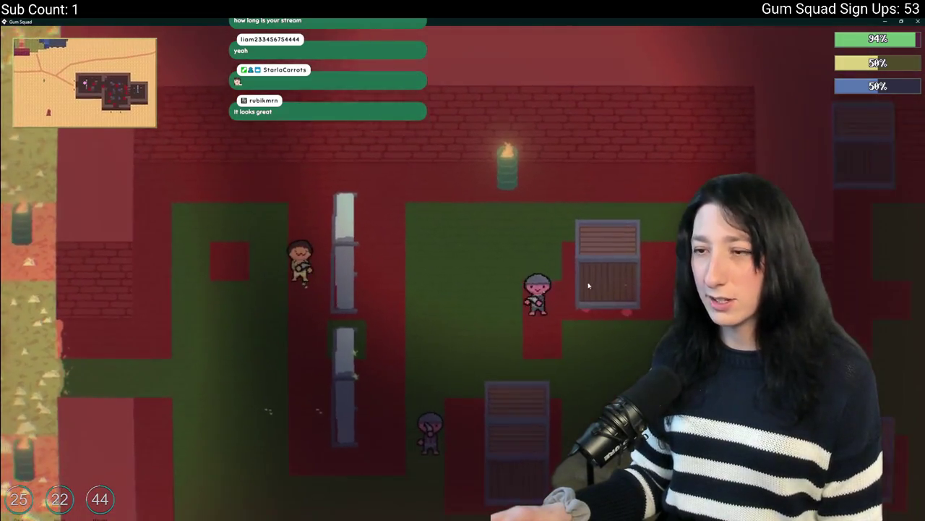
{"action": "key", "text": "w"}
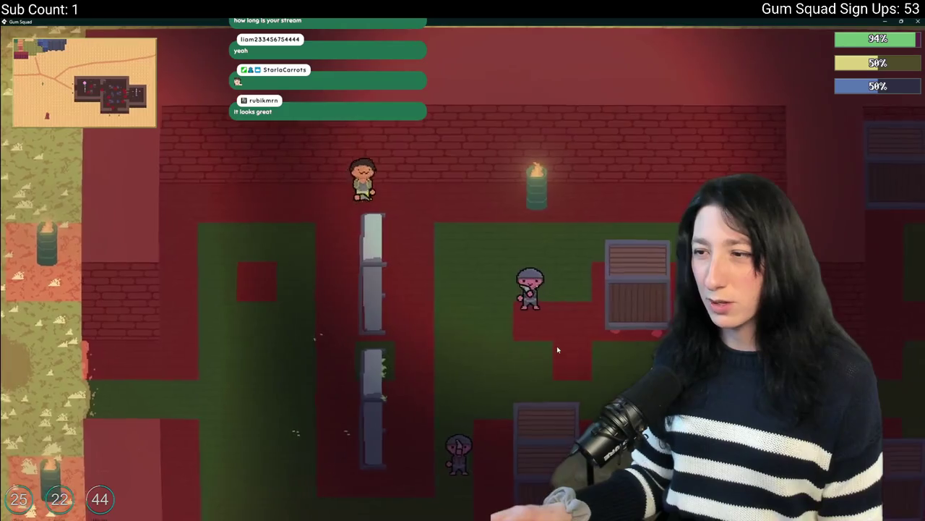
{"action": "key", "text": "w"}
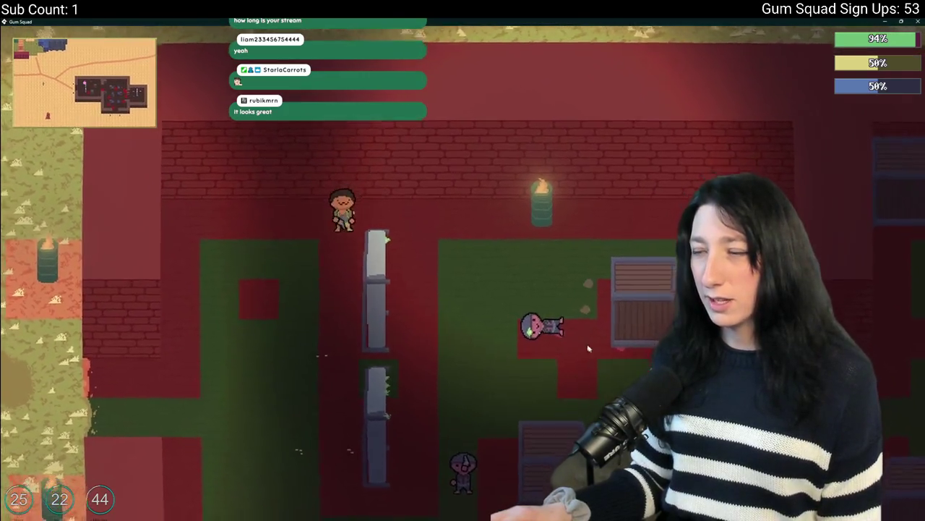
{"action": "key", "text": "s"}
{"action": "key", "text": "d"}
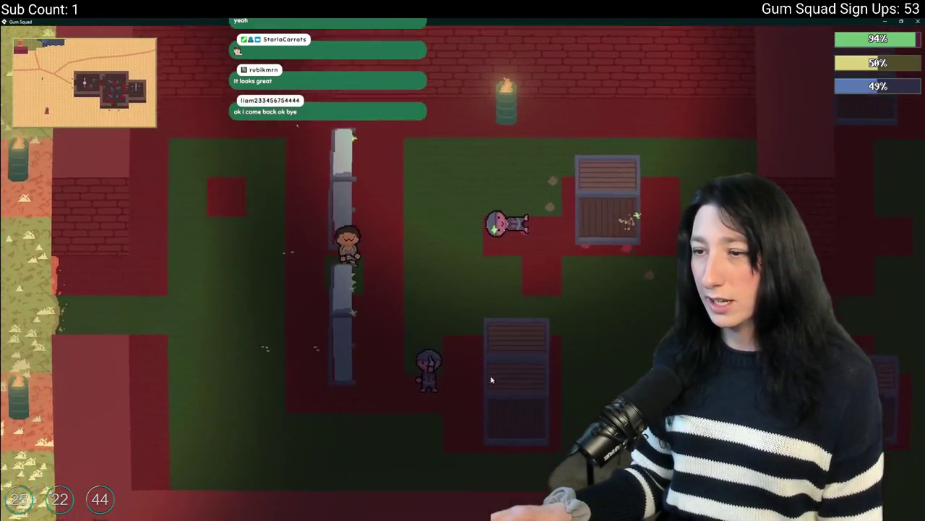
{"action": "key", "text": "s"}
{"action": "key", "text": "a"}
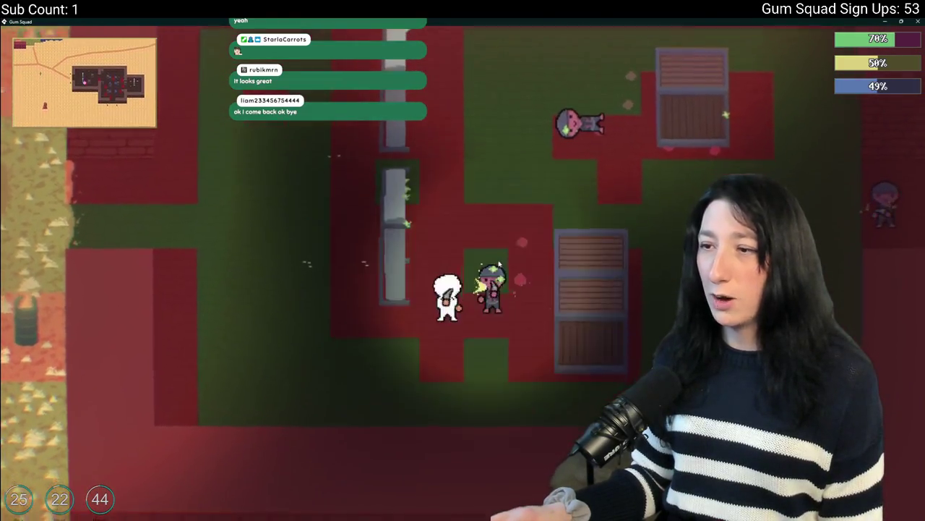
{"action": "key", "text": "w"}
{"action": "key", "text": "a"}
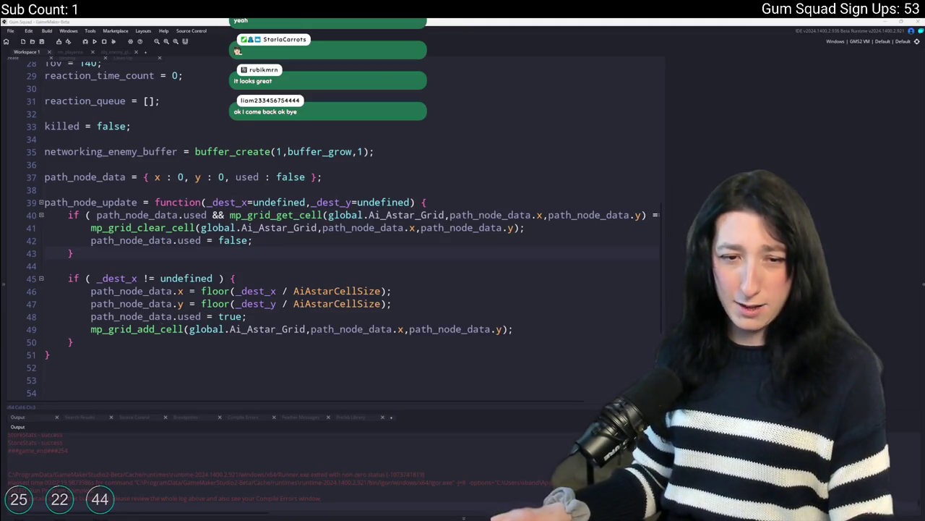
Change line 40's mp_grid_get_cell comparison value to -1 and run the game with F5
{"action": "left_click", "coordinate": [343, 238]}
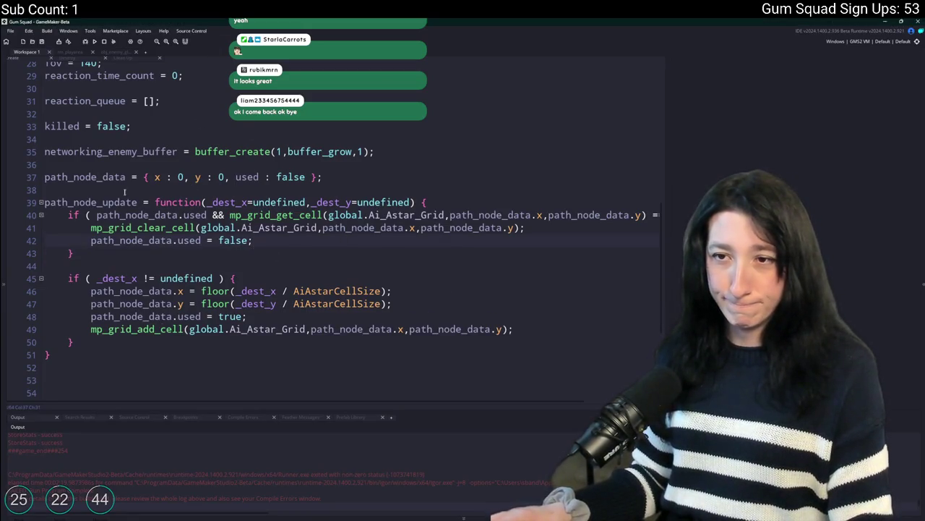
{"action": "left_click_drag", "start_coordinate": [526, 228], "coordinate": [683, 216]}
{"action": "left_click", "coordinate": [592, 215]}
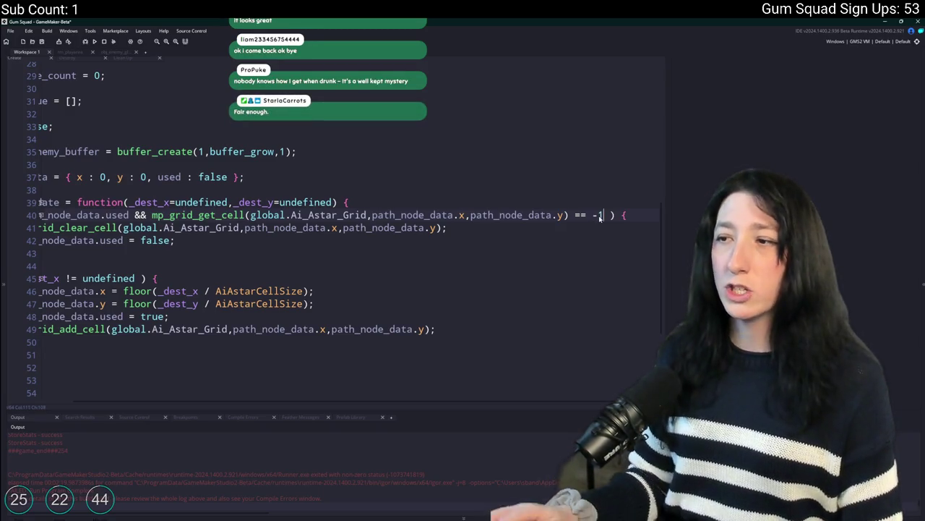
{"action": "key", "text": "F5"}
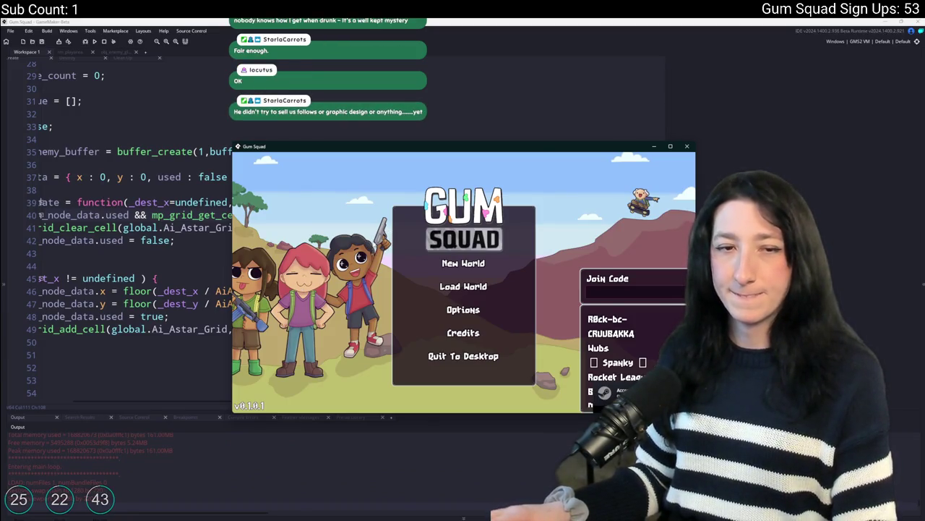
Create a New World lobby, go fullscreen with F11, and glance at the inventory
{"action": "left_click", "coordinate": [451, 263]}
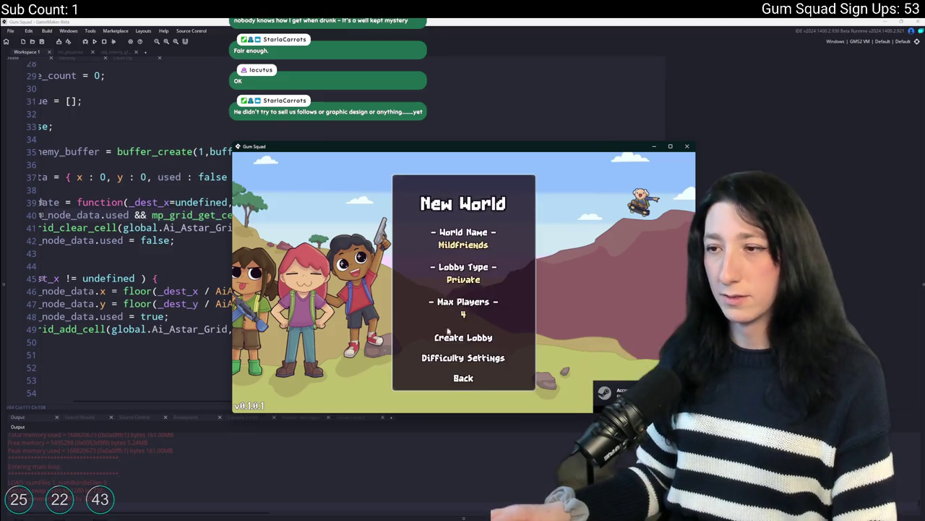
{"action": "left_click", "coordinate": [448, 316]}
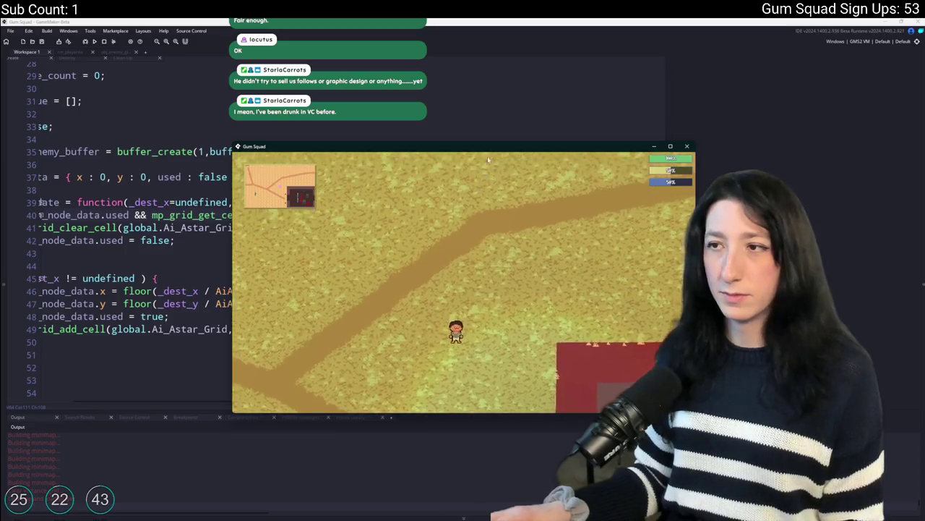
{"action": "key", "text": "F11"}
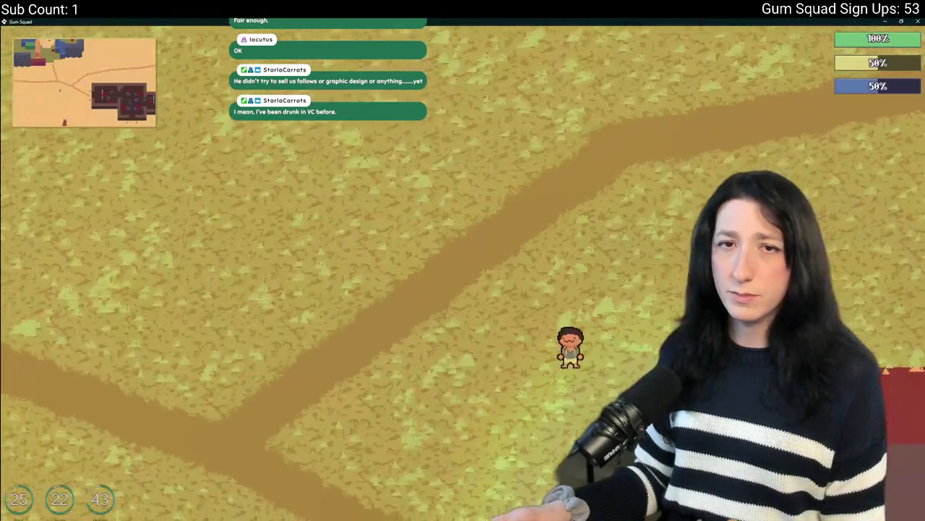
{"action": "key", "text": "Tab"}
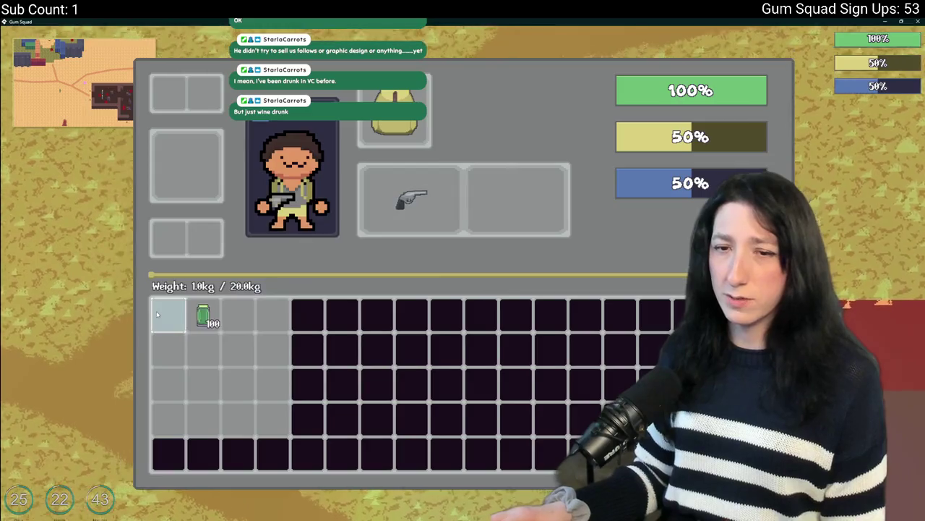
{"action": "key", "text": "Tab"}
Walk down-right past the lit barrel into the red brick building toward the enemies
{"action": "key", "text": "s+d"}
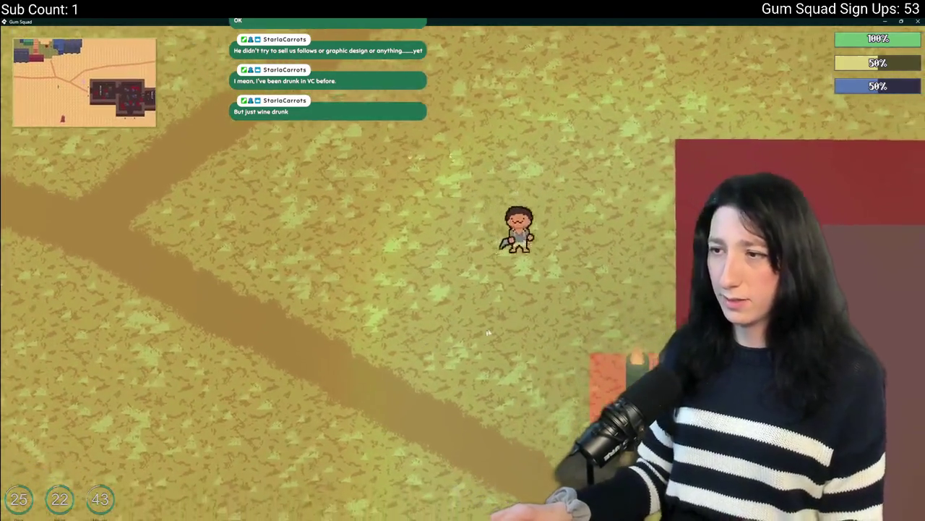
{"action": "key", "text": "s+d"}
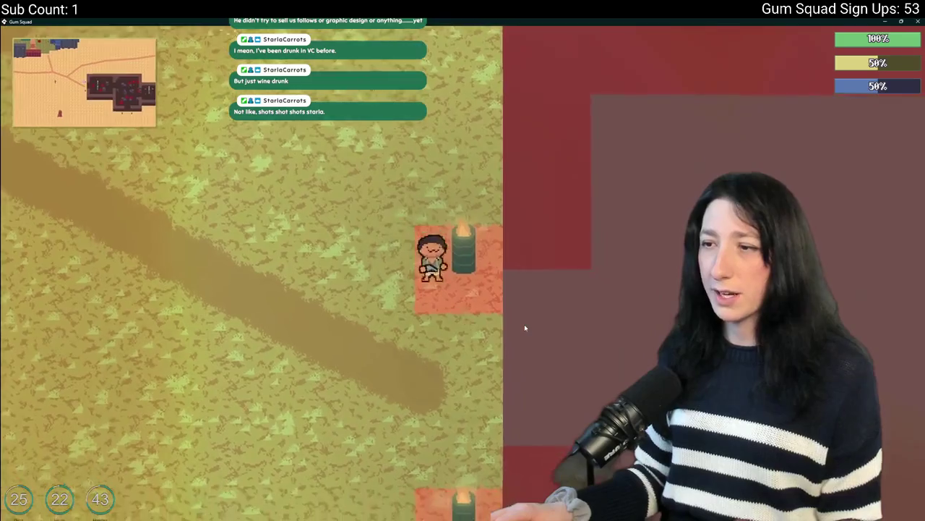
{"action": "key", "text": "s+d"}
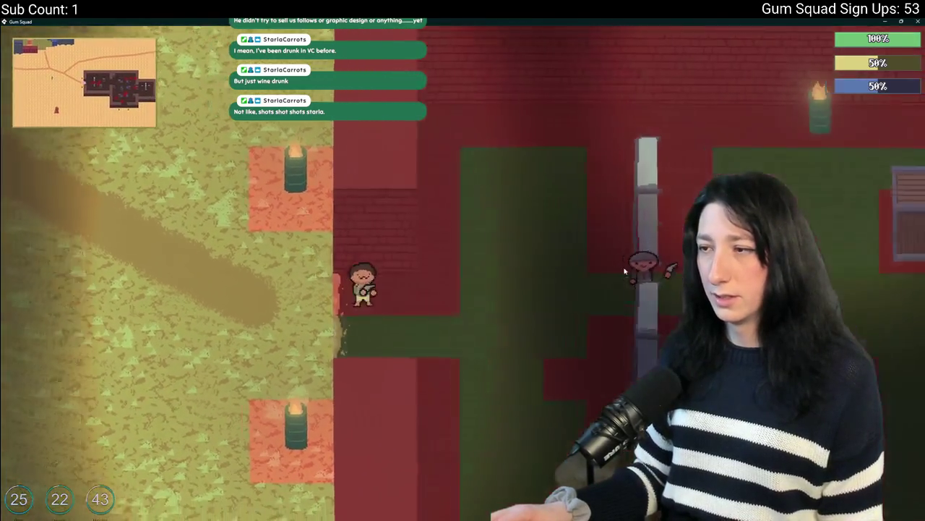
{"action": "key", "text": "s+d"}
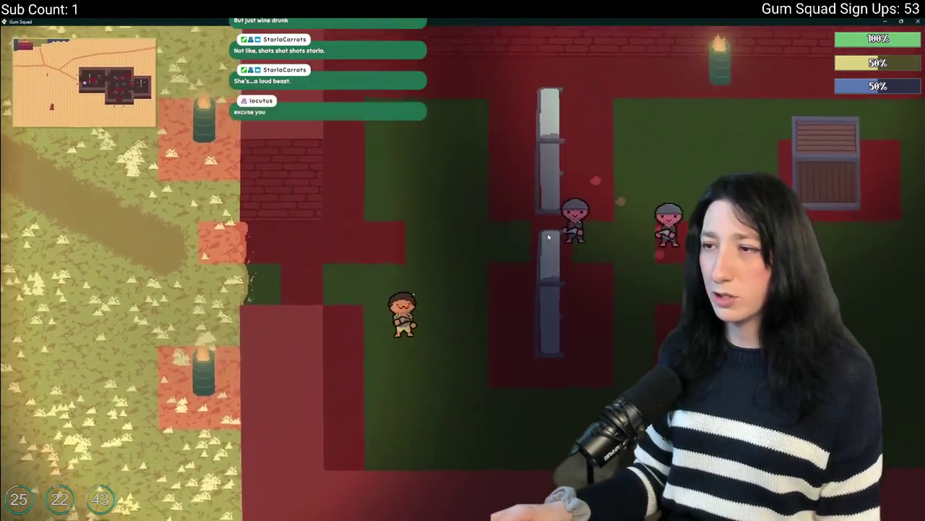
{"action": "key", "text": "d"}
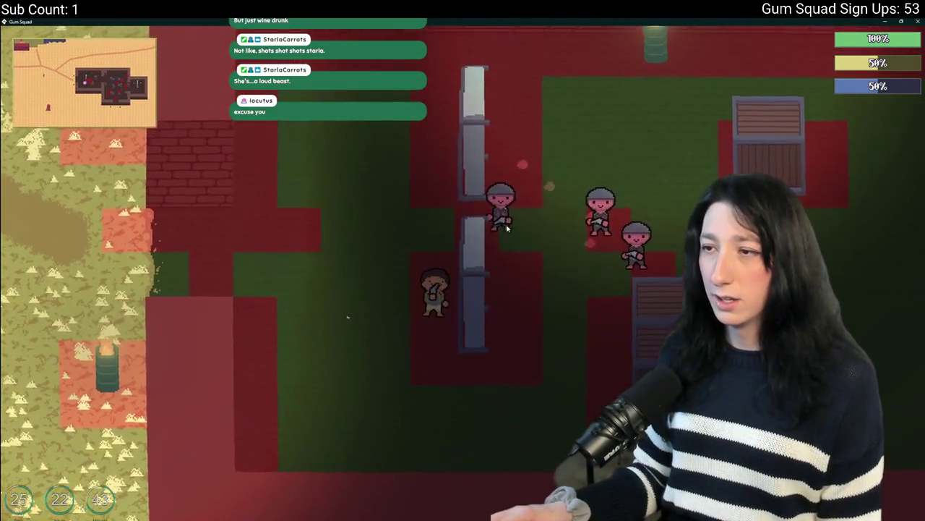
Circle the pillar and enemies inside the building, heading toward the crates
{"action": "key", "text": "w"}
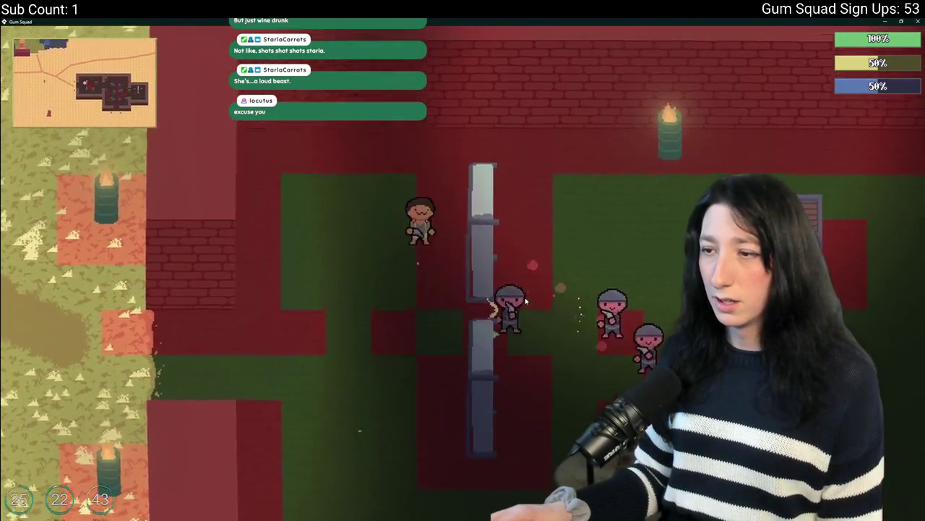
{"action": "key", "text": "w+d"}
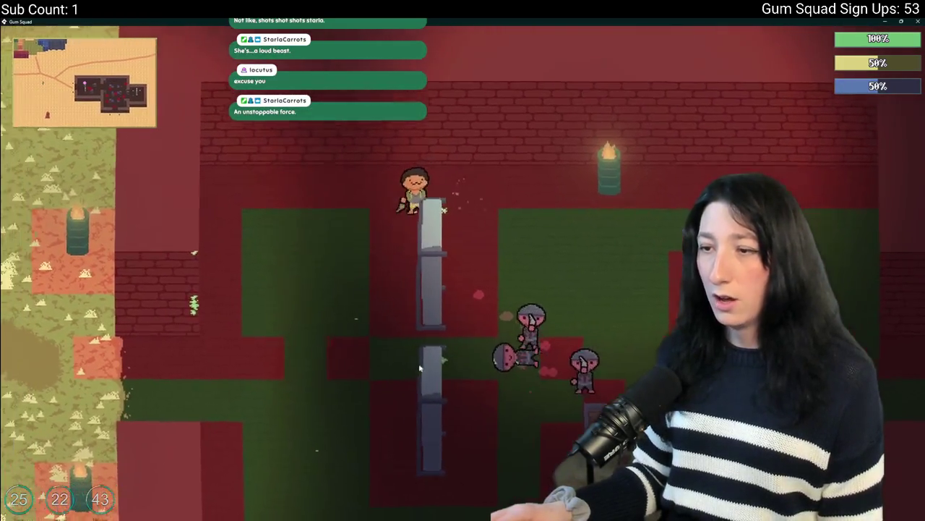
{"action": "key", "text": "s"}
{"action": "key", "text": "a"}
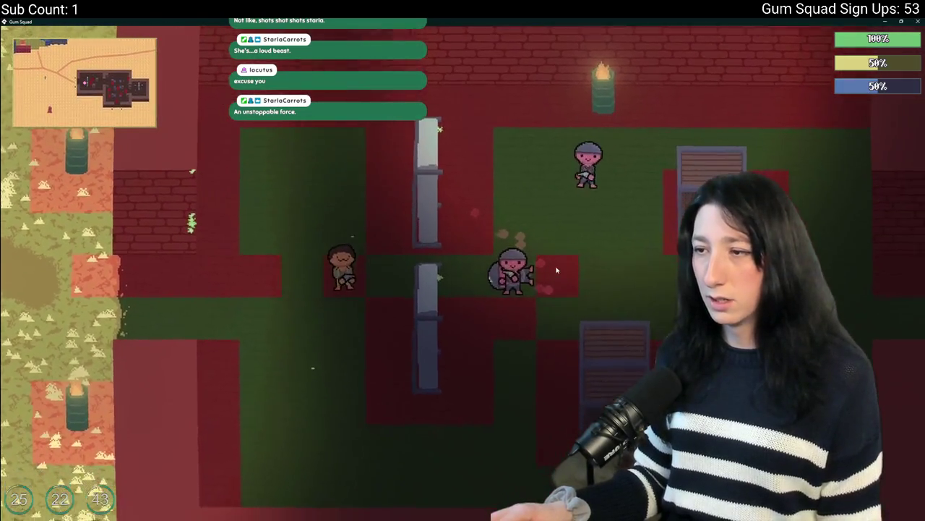
{"action": "key", "text": "s"}
{"action": "key", "text": "d"}
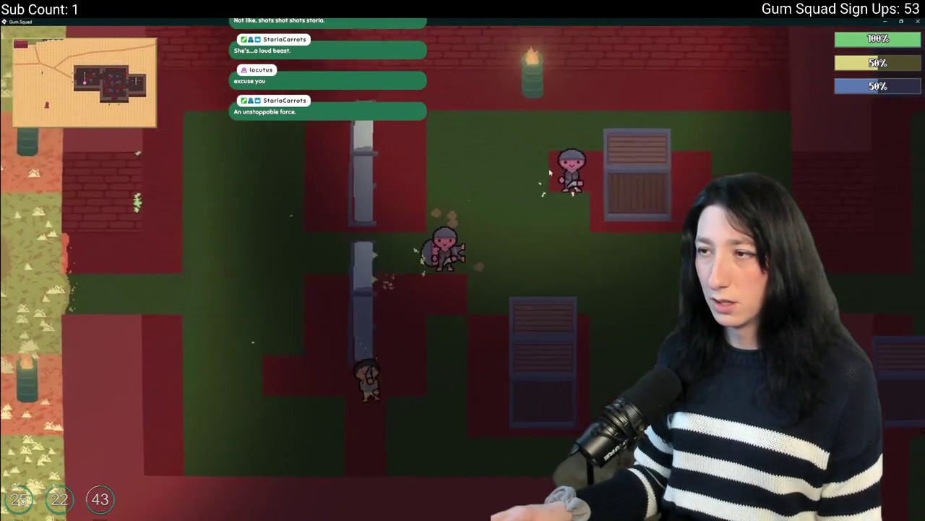
{"action": "key", "text": "d"}
{"action": "key", "text": "s"}
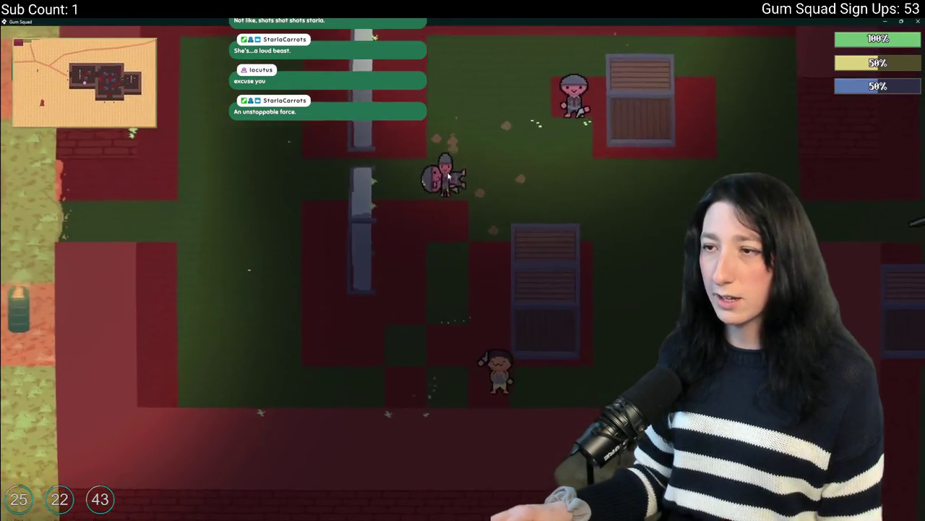
{"action": "key", "text": "d"}
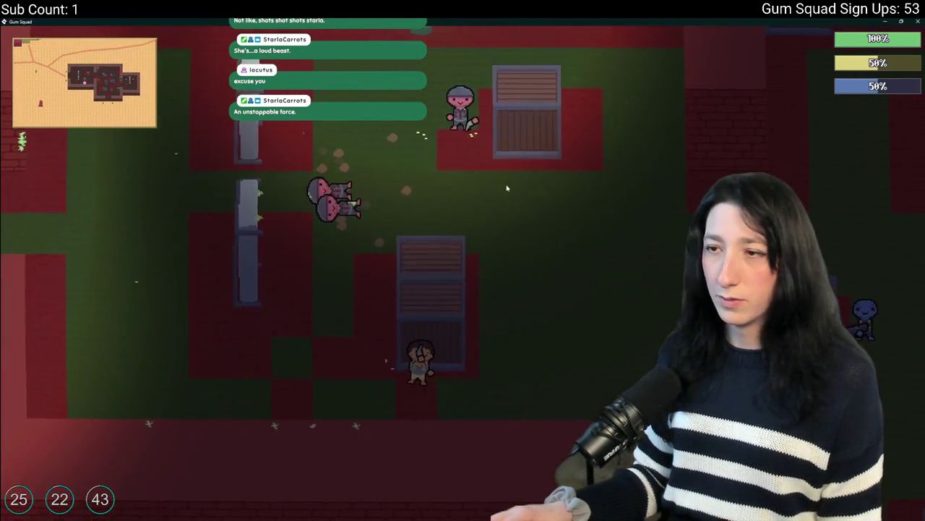
Dodge around and shoot the approaching enemies until gummed up, then close the game
{"action": "key", "text": "w"}
{"action": "key", "text": "a"}
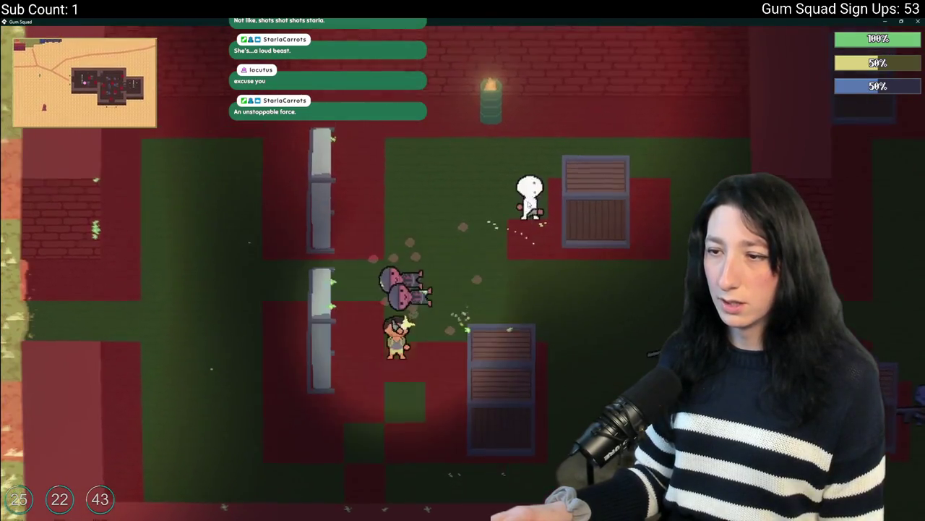
{"action": "key", "text": "w"}
{"action": "key", "text": "d"}
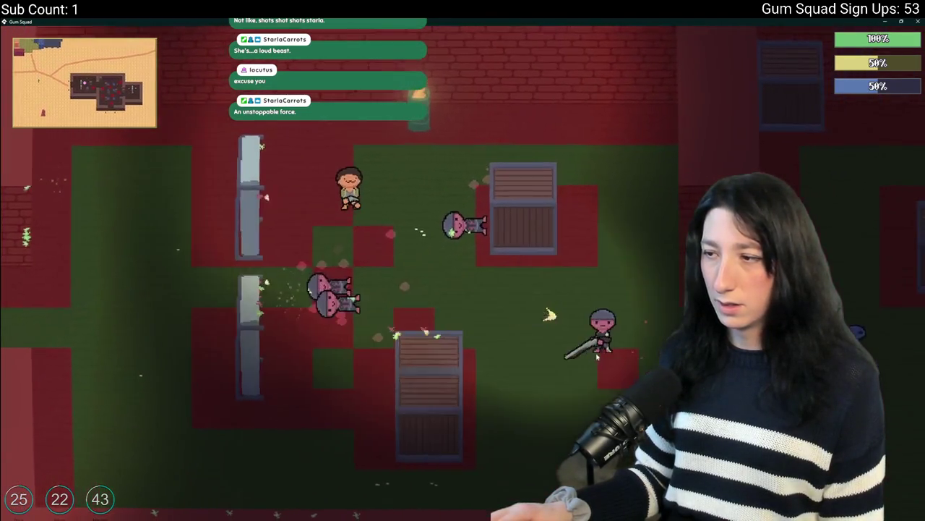
{"action": "key", "text": "a"}
{"action": "key", "text": "w"}
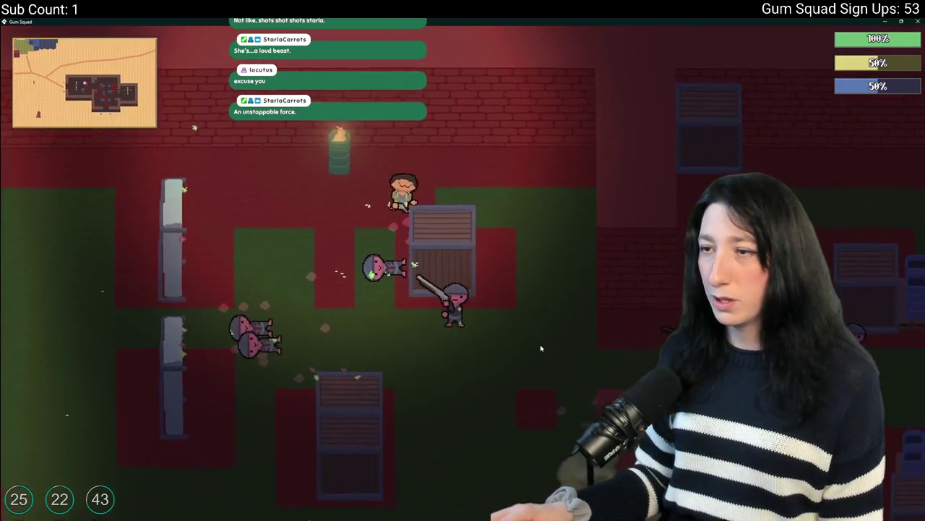
{"action": "key", "text": "s"}
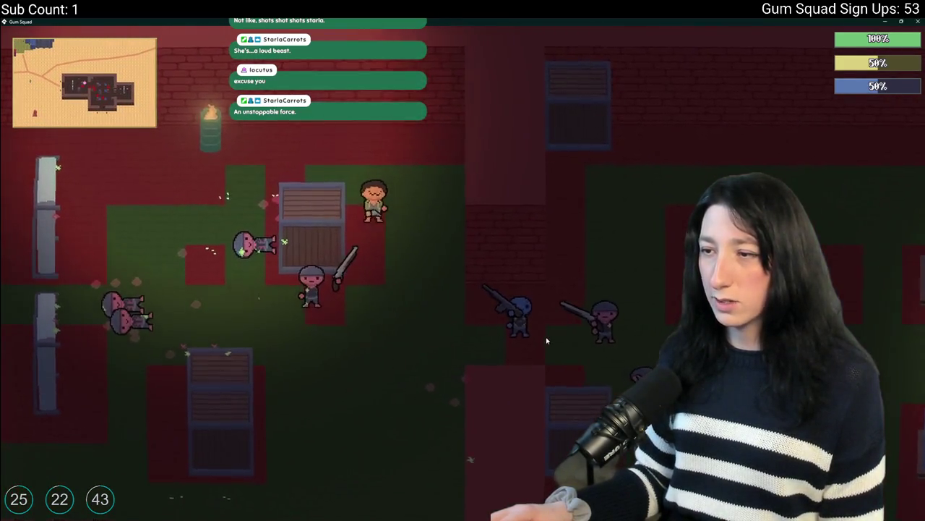
{"action": "key", "text": "w"}
{"action": "key", "text": "a"}
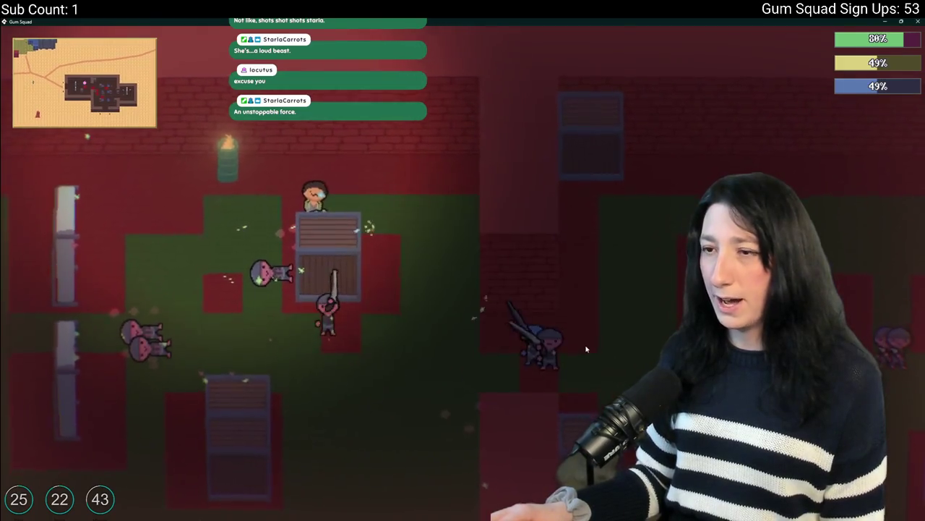
{"action": "left_click", "coordinate": [587, 350]}
{"action": "left_click", "coordinate": [611, 355]}
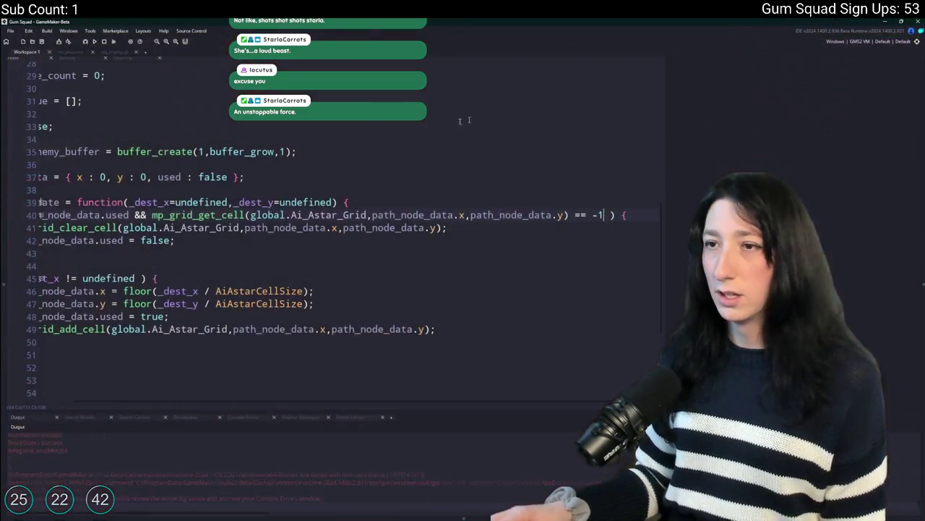
{"action": "left_click", "coordinate": [356, 254]}
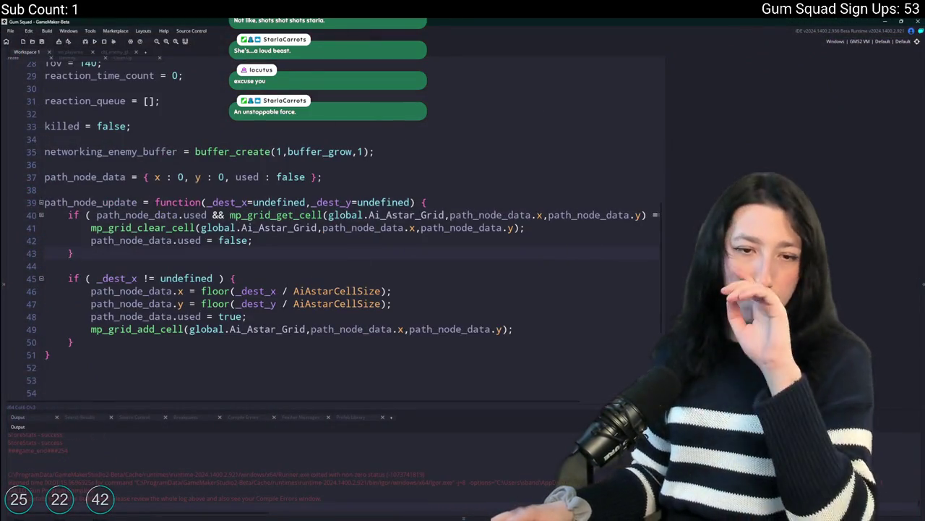
Inspect the path_node_update header and its mp_grid_clear_cell call on line 41
{"action": "left_click", "coordinate": [248, 202]}
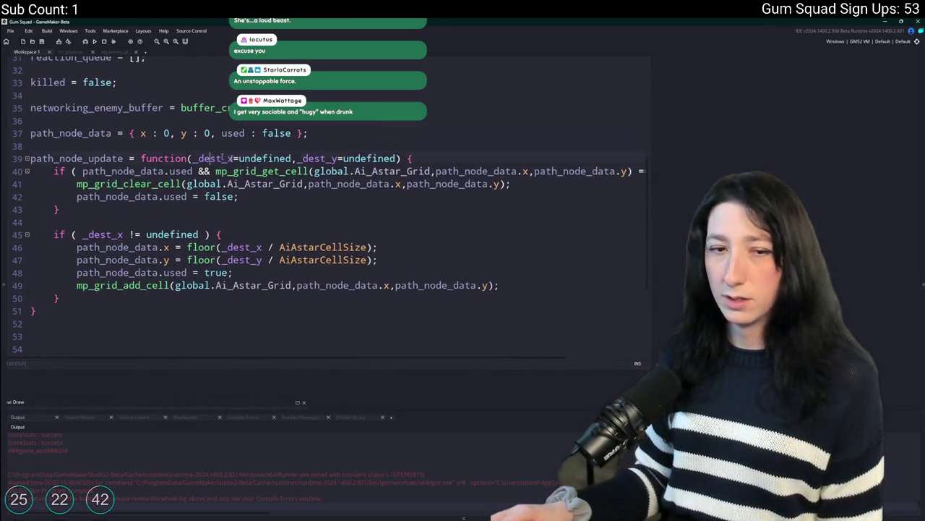
{"action": "left_click", "coordinate": [264, 135]}
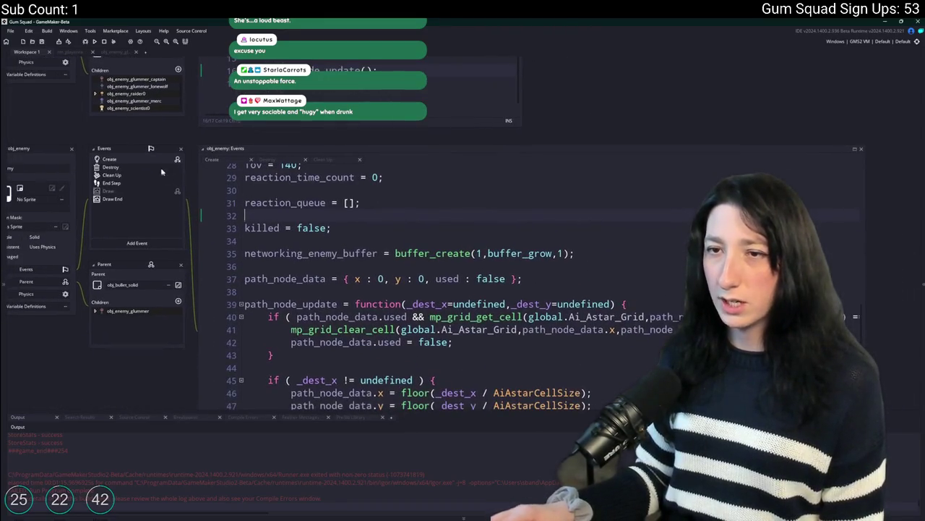
{"action": "scroll", "coordinate": [516, 304], "scroll_direction": "down", "scroll_amount": 2}
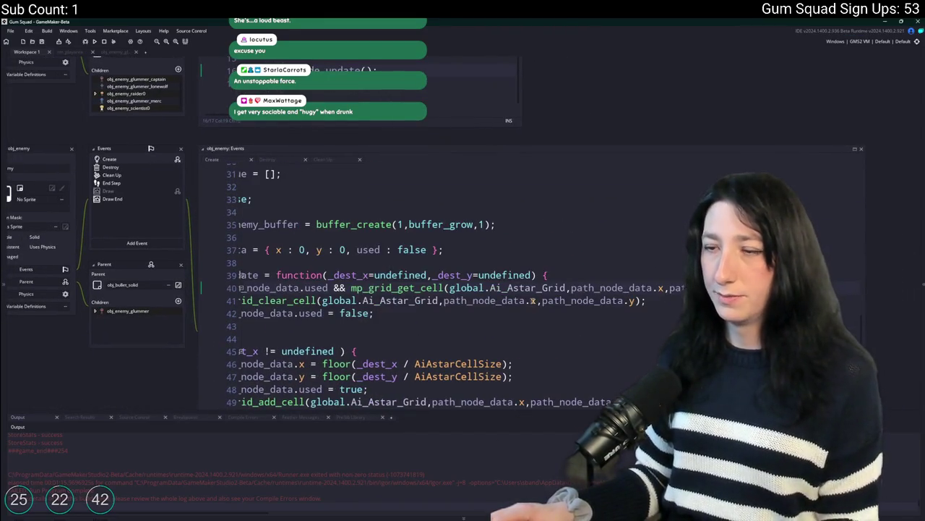
{"action": "left_click", "coordinate": [410, 300]}
{"action": "left_click", "coordinate": [90, 419]}
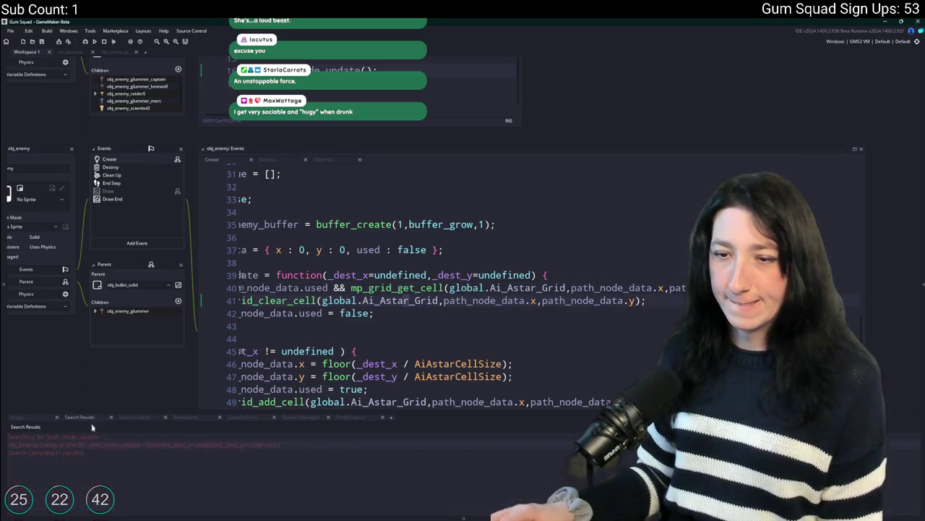
Search the project for 'draw' and comment out obj_draw's entire Draw event with Ctrl+K
{"action": "key", "text": "ctrl+f"}
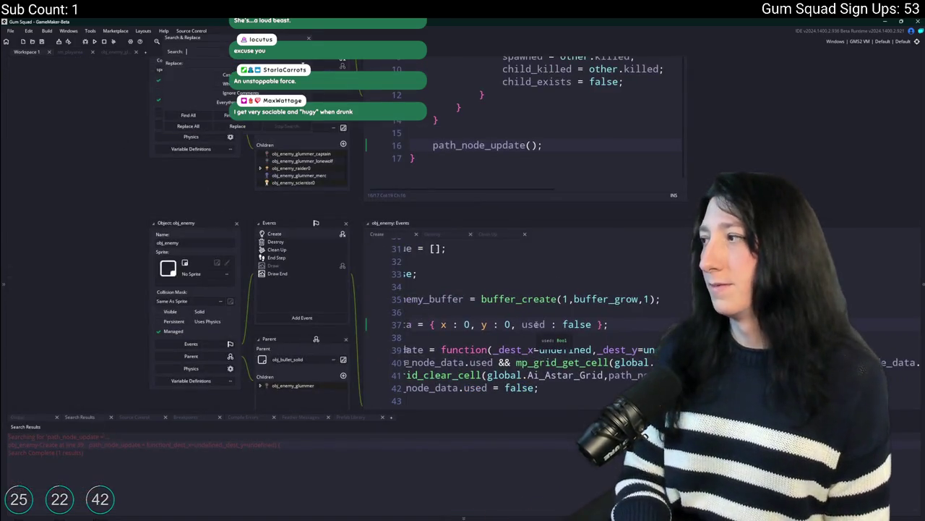
{"action": "type", "text": "mp_grid_draw"}
{"action": "key", "text": "Return"}
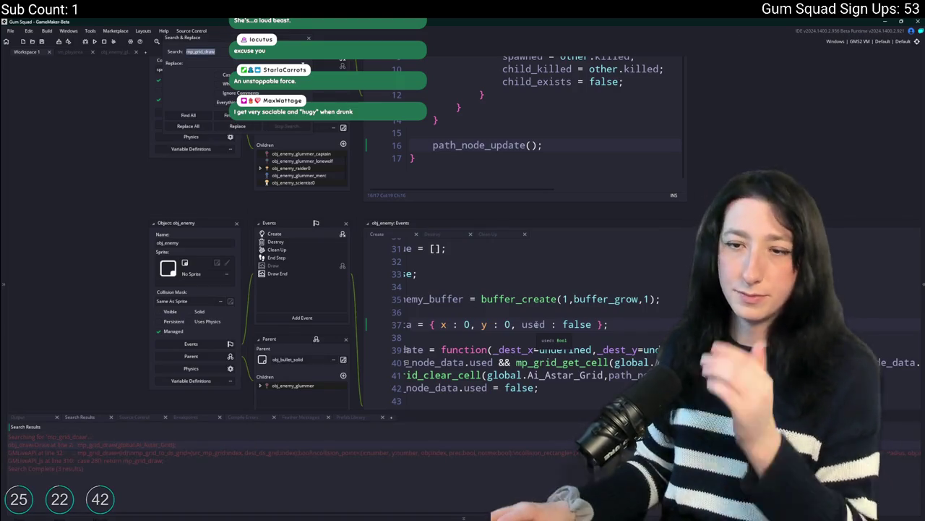
{"action": "double_click", "coordinate": [210, 444]}
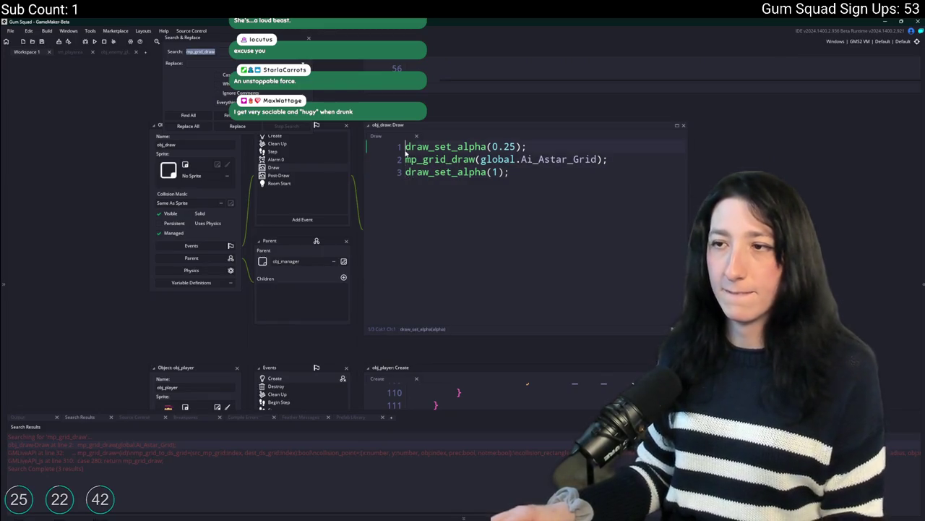
{"action": "key", "text": "ctrl+a"}
{"action": "key", "text": "ctrl+k"}
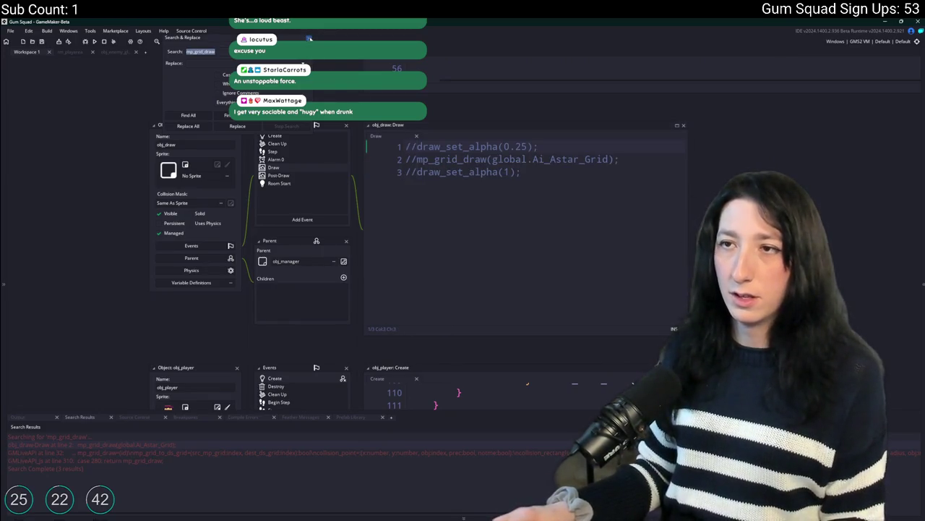
Pan back to the obj_enemy code and move it into its own workspace tab
{"action": "left_click_drag", "start_coordinate": [298, 107], "coordinate": [275, 322]}
{"action": "left_click_drag", "start_coordinate": [178, 171], "coordinate": [187, 324]}
{"action": "scroll", "coordinate": [275, 184], "scroll_direction": "up", "scroll_amount": 2}
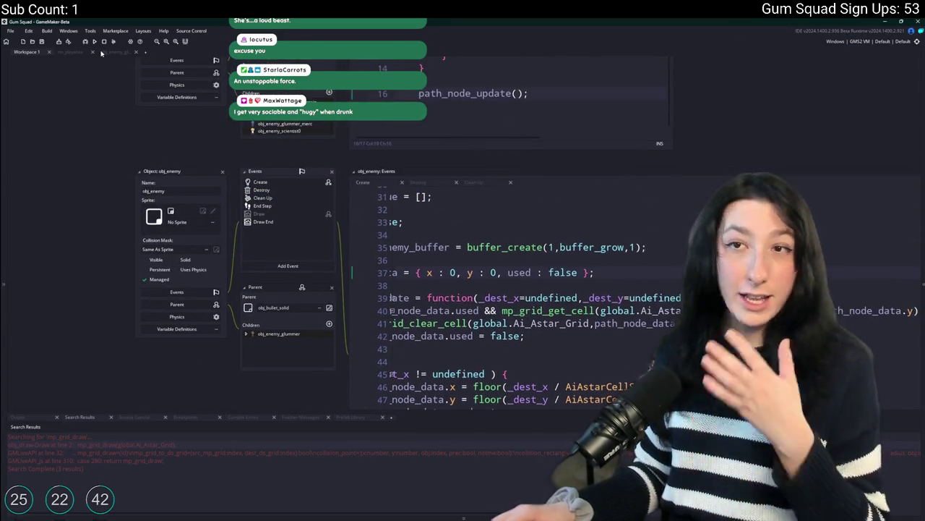
{"action": "left_click_drag", "start_coordinate": [111, 56], "coordinate": [115, 54]}
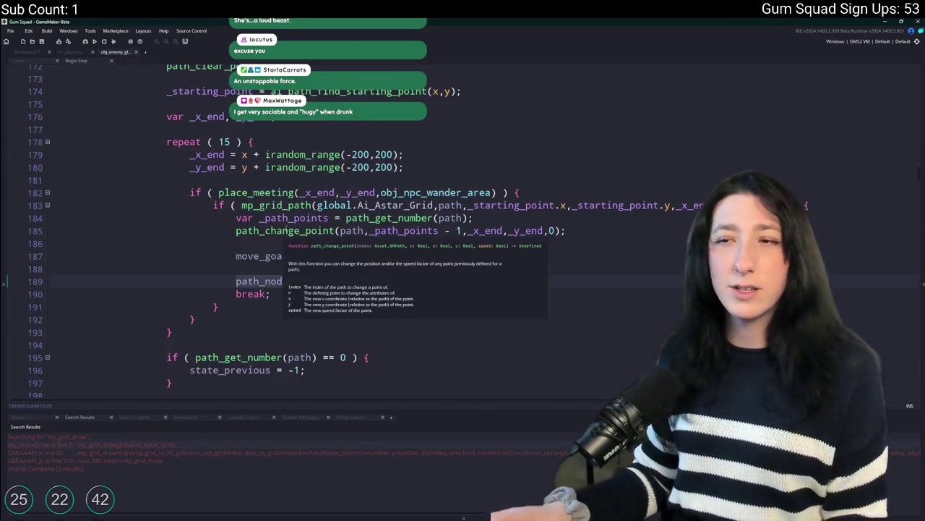
Scroll through the enemy Step code down to the Shoot state
{"action": "scroll", "coordinate": [278, 281], "scroll_direction": "up", "scroll_amount": 7}
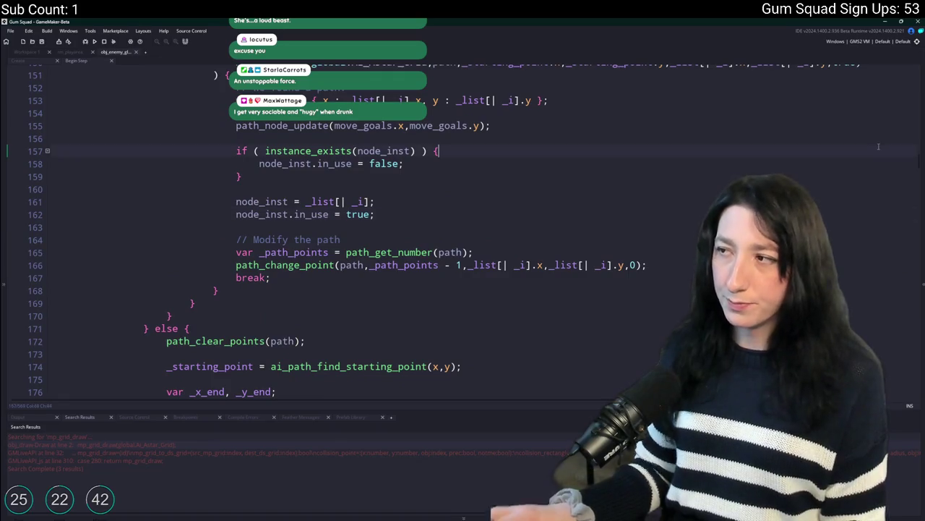
{"action": "type", "text": "shoot"}
{"action": "scroll", "coordinate": [648, 254], "scroll_direction": "down", "scroll_amount": 5}
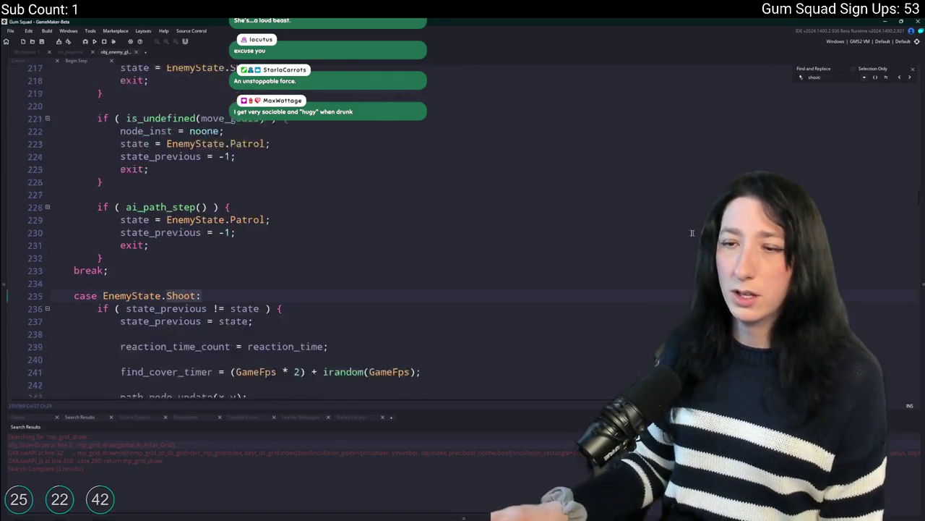
{"action": "right_click", "coordinate": [443, 276]}
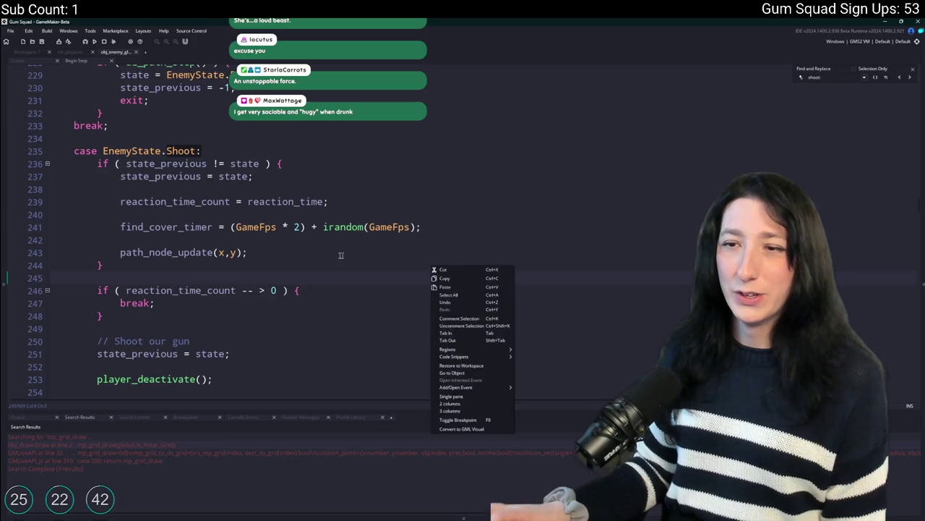
{"action": "left_click", "coordinate": [360, 260]}
{"action": "scroll", "coordinate": [302, 260], "scroll_direction": "down", "scroll_amount": 1}
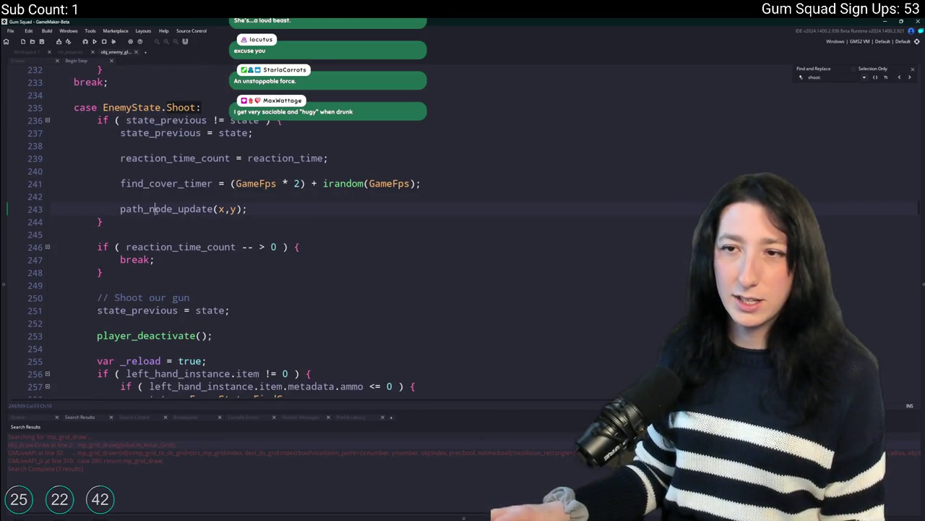
Edit the arguments of the path_node_update(x,y) call on line 243
{"action": "left_click_drag", "start_coordinate": [119, 209], "coordinate": [263, 210]}
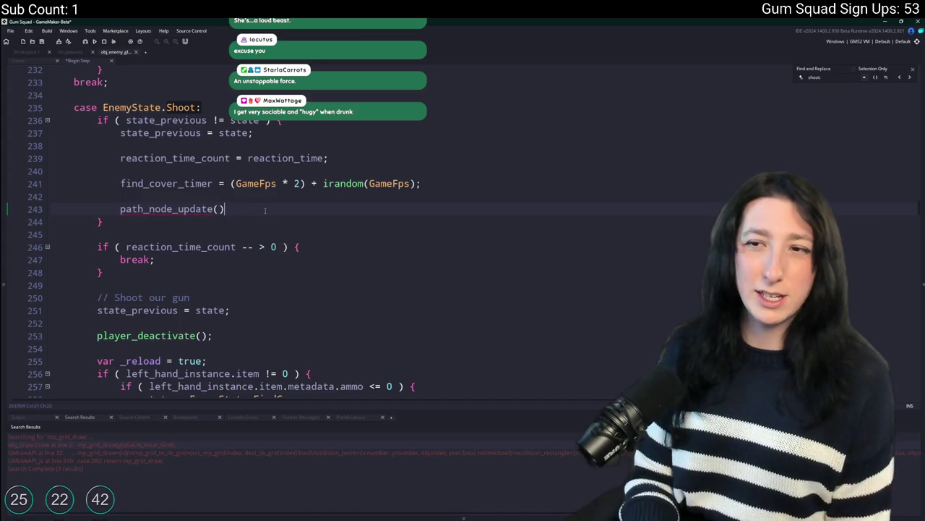
{"action": "type", "text": ";"}
{"action": "left_click", "coordinate": [226, 209]}
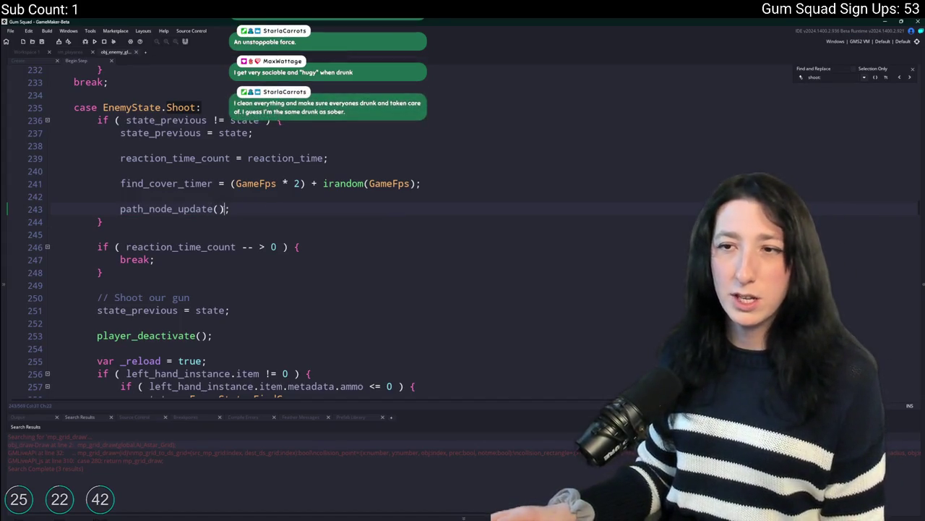
{"action": "type", "text": "x,y"}
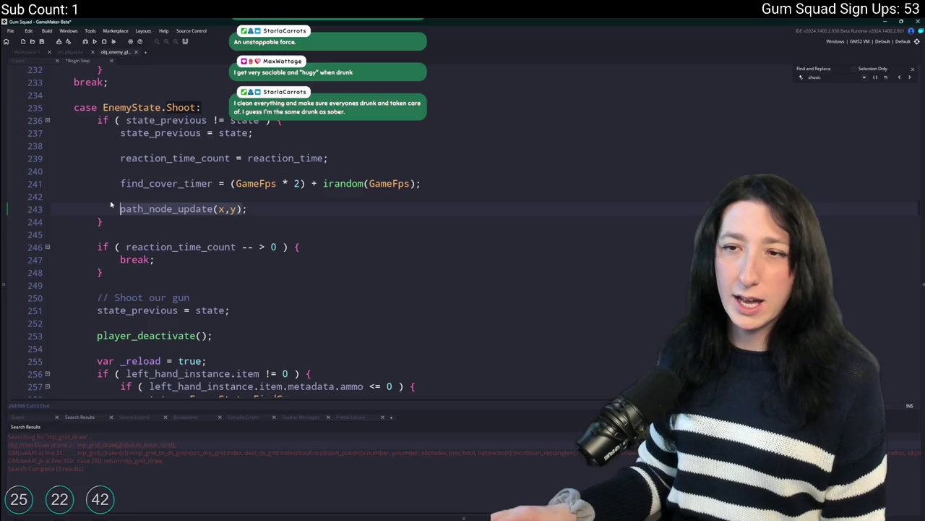
{"action": "scroll", "coordinate": [116, 208], "scroll_direction": "down", "scroll_amount": 2}
{"action": "scroll", "coordinate": [216, 231], "scroll_direction": "up", "scroll_amount": 3}
{"action": "scroll", "coordinate": [296, 247], "scroll_direction": "down", "scroll_amount": 1}
{"action": "scroll", "coordinate": [296, 247], "scroll_direction": "down", "scroll_amount": 3}
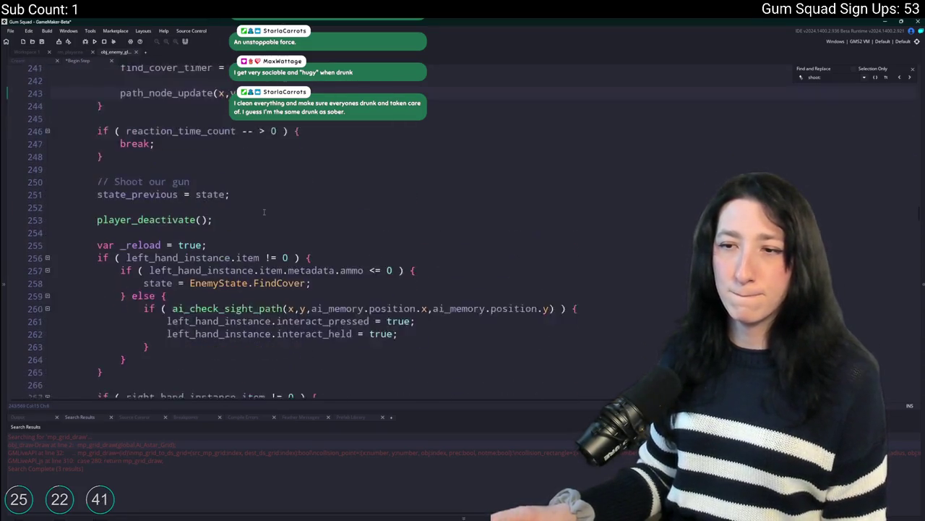
{"action": "scroll", "coordinate": [264, 211], "scroll_direction": "up", "scroll_amount": 2}
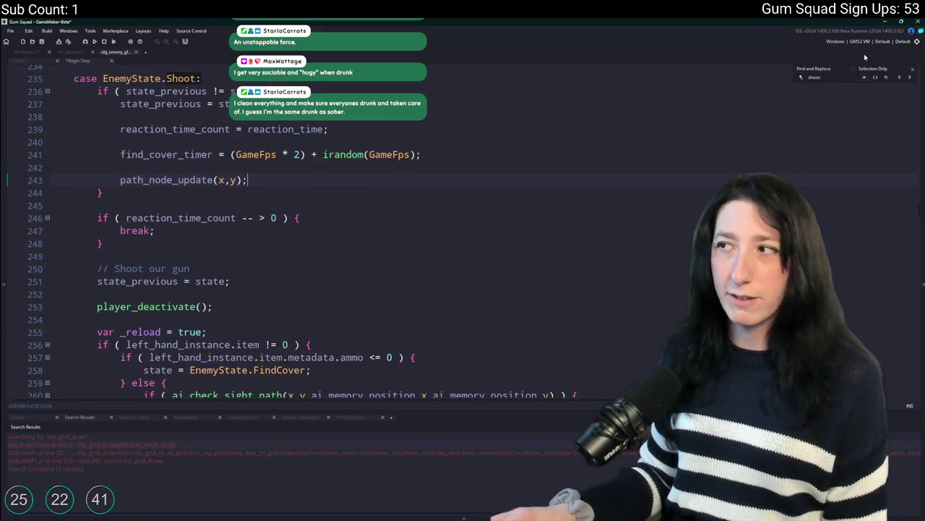
Delete the Shoot state's path_node_update line, then undo and redo back to the bare call
{"action": "left_click_drag", "start_coordinate": [249, 180], "coordinate": [82, 165]}
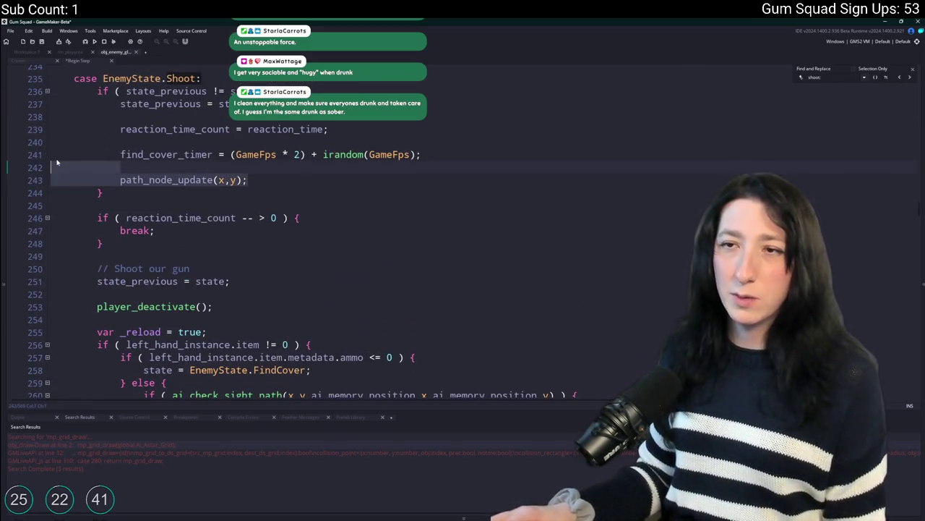
{"action": "key", "text": "BackSpace"}
{"action": "scroll", "coordinate": [518, 147], "scroll_direction": "up", "scroll_amount": 1}
{"action": "scroll", "coordinate": [434, 217], "scroll_direction": "up", "scroll_amount": 2}
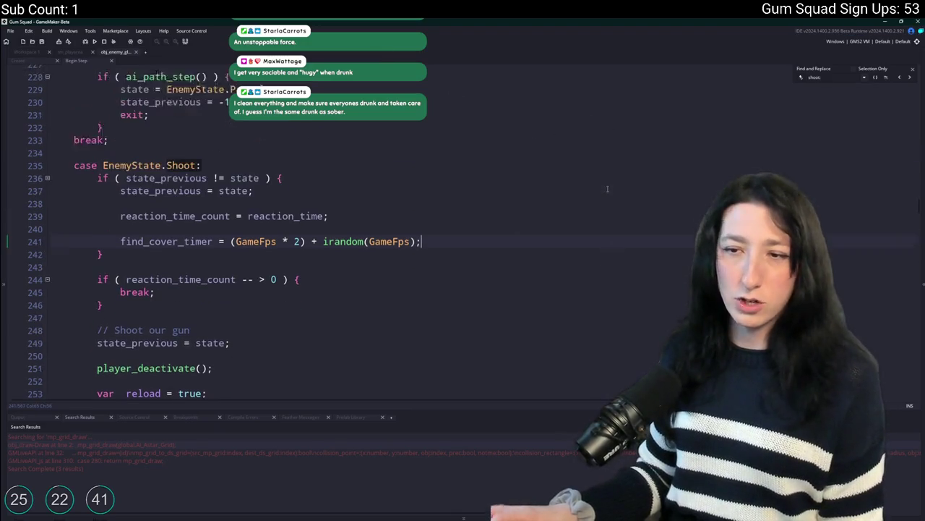
{"action": "key", "text": "ctrl+z"}
{"action": "key", "text": "ctrl+z"}
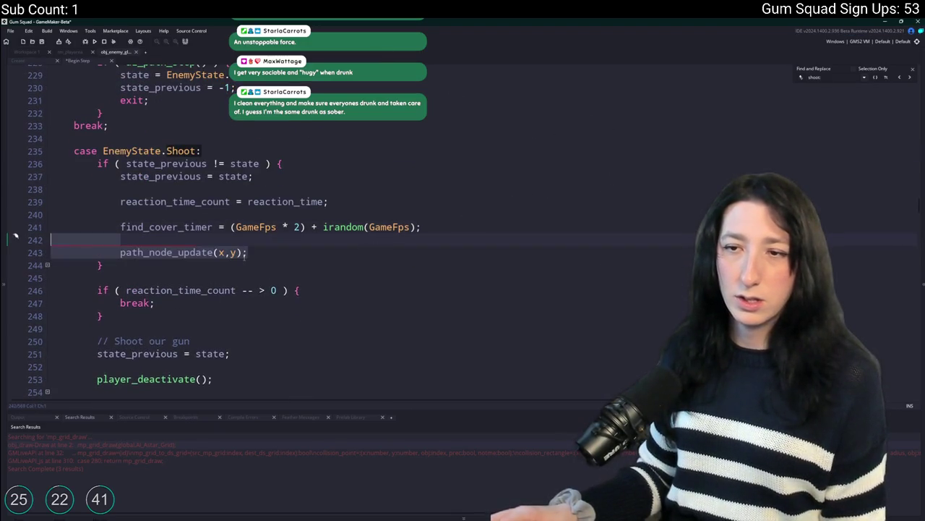
{"action": "key", "text": "ctrl+y"}
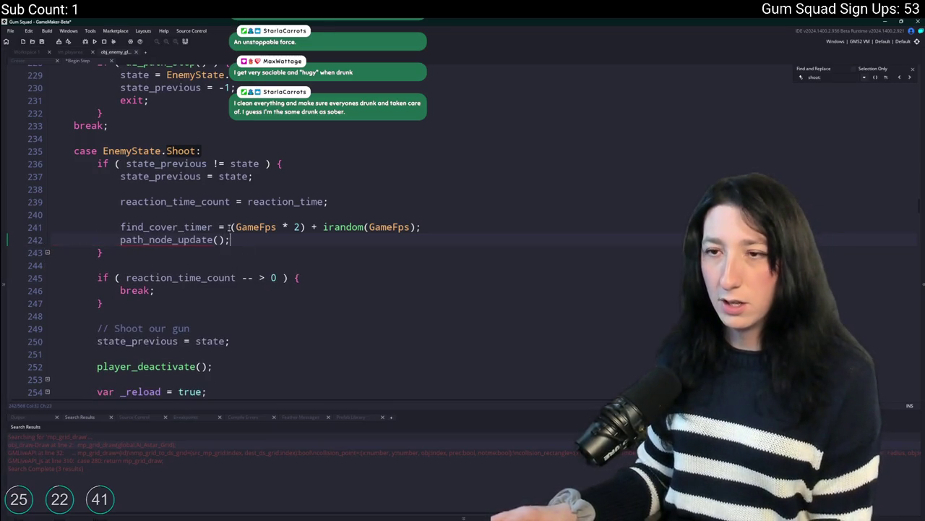
{"action": "scroll", "coordinate": [124, 243], "scroll_direction": "up", "scroll_amount": 12}
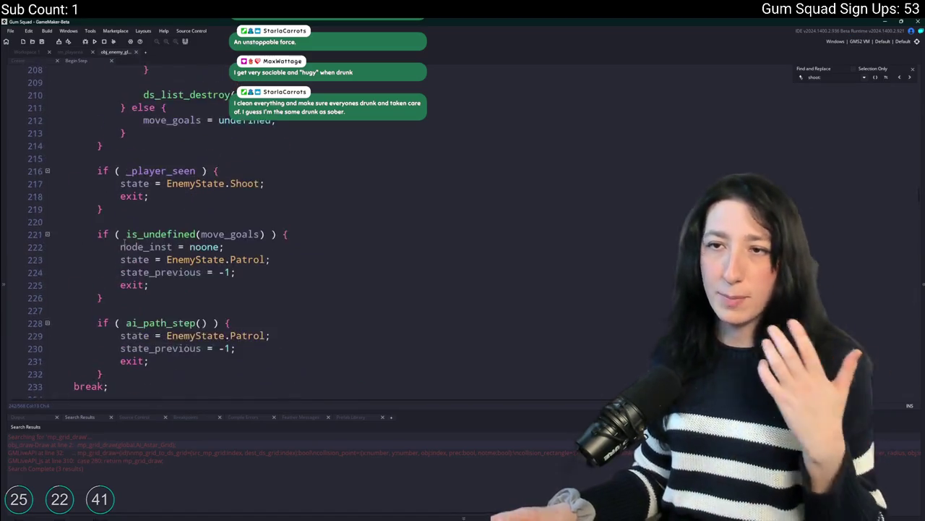
{"action": "scroll", "coordinate": [124, 242], "scroll_direction": "up", "scroll_amount": 3}
Find 'reload:', fix its path_node_update call to take no arguments, and run with F5
{"action": "key", "text": "ctrl+f"}
{"action": "type", "text": "reload"}
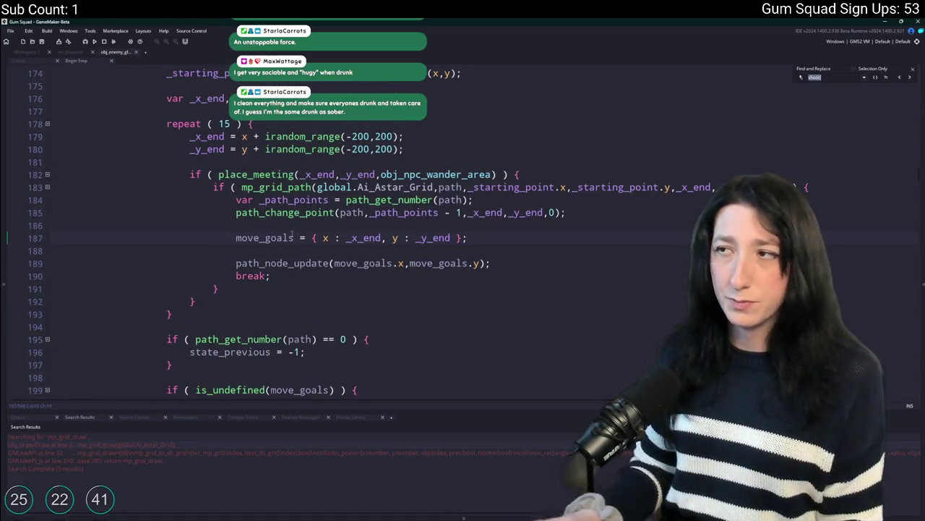
{"action": "type", "text": ":"}
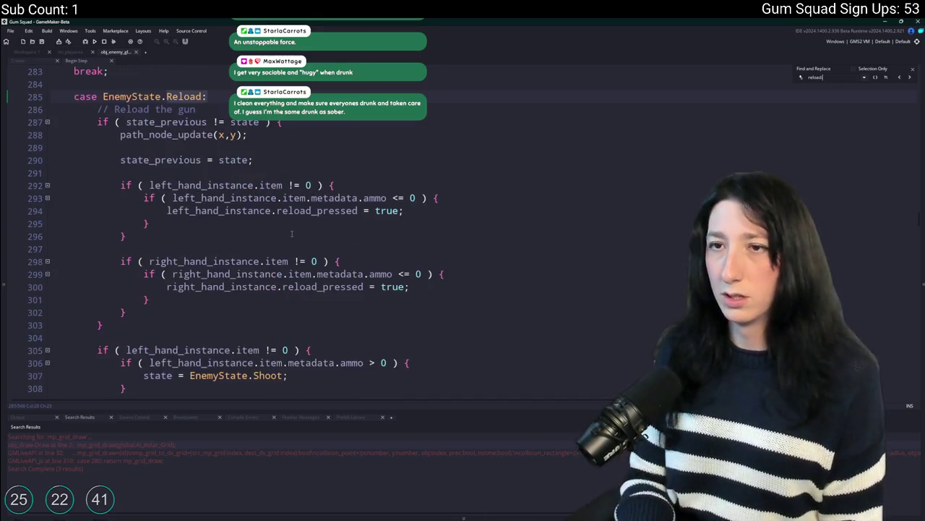
{"action": "key", "text": "Up"}
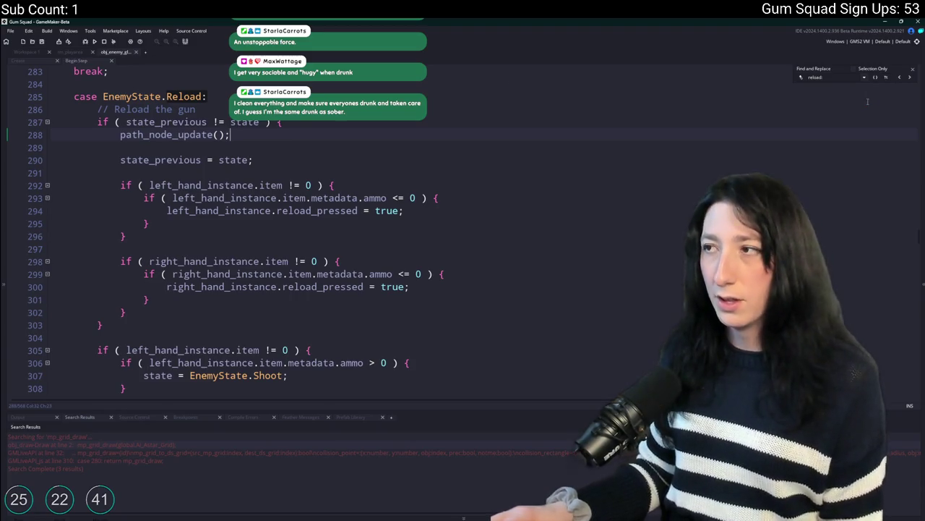
{"action": "scroll", "coordinate": [604, 151], "scroll_direction": "down", "scroll_amount": 10}
{"action": "key", "text": "F5"}
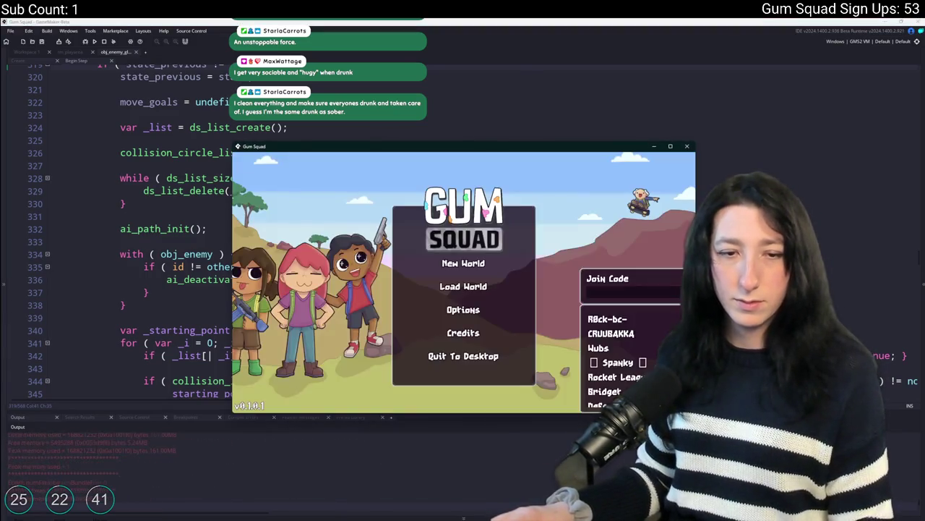
Maximize the game, create a New World lobby, and walk into the dark building
{"action": "double_click", "coordinate": [527, 148]}
{"action": "left_click", "coordinate": [468, 238]}
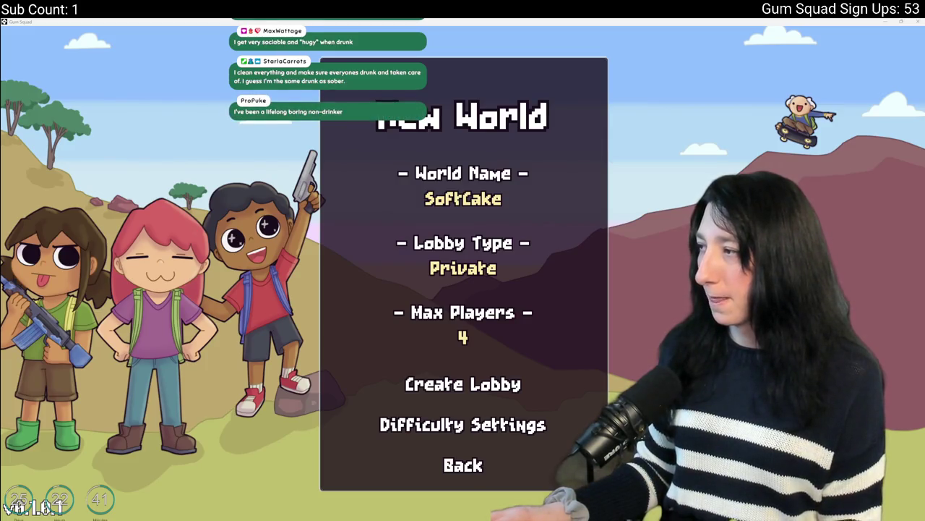
{"action": "left_click", "coordinate": [475, 387]}
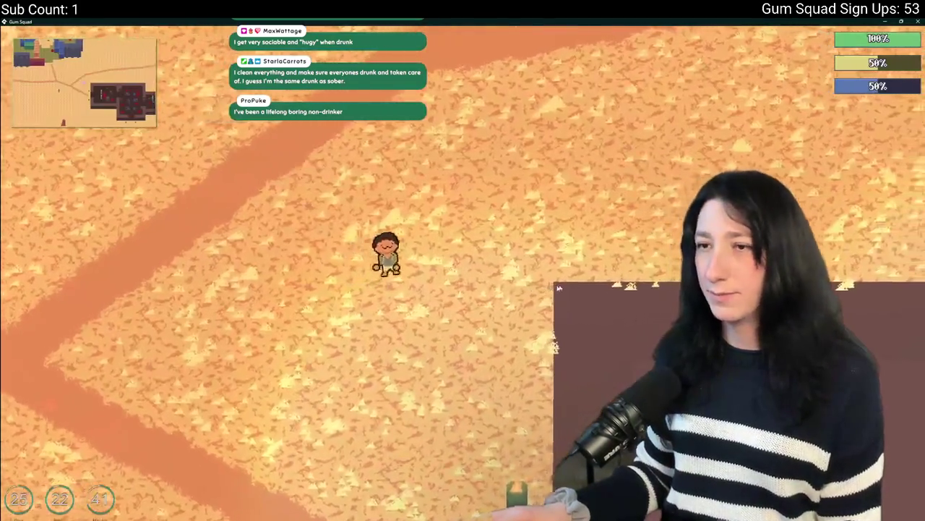
{"action": "key", "text": "e"}
{"action": "key", "text": "e"}
{"action": "key", "text": "d"}
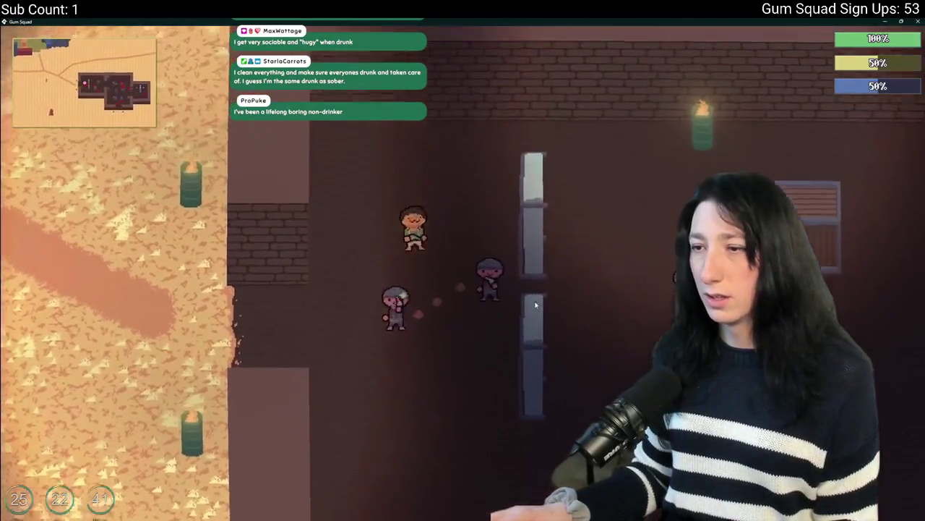
Shoot at the enemies inside the building while moving down and back up
{"action": "left_click", "coordinate": [535, 301]}
{"action": "key", "text": "s"}
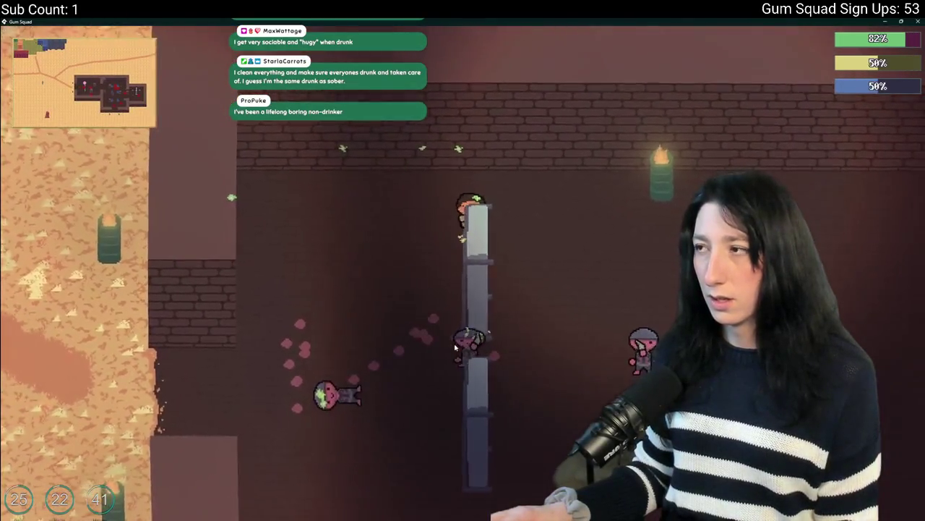
{"action": "key", "text": "s"}
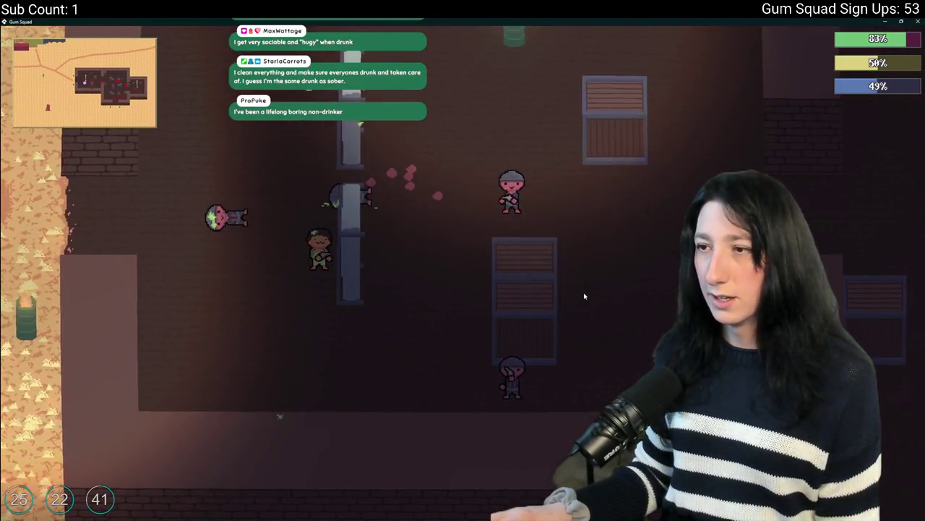
{"action": "left_click", "coordinate": [558, 345]}
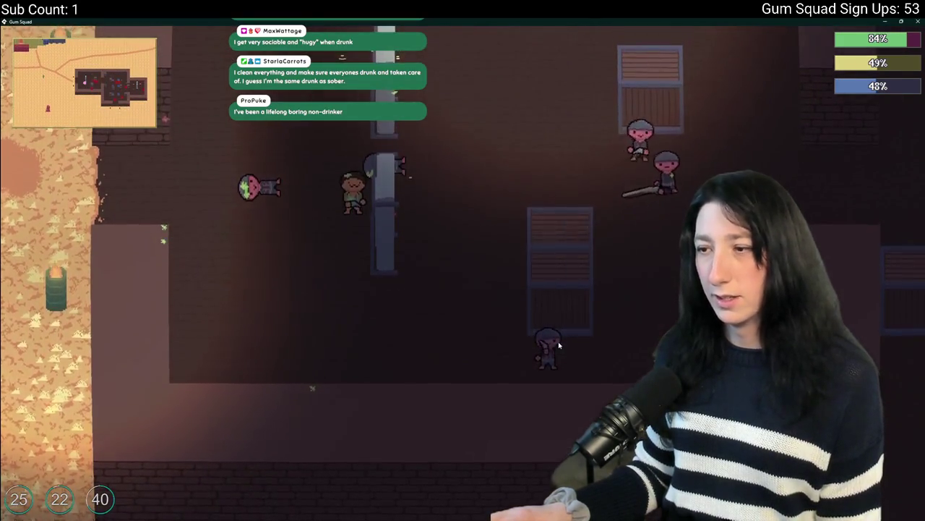
{"action": "key", "text": "w"}
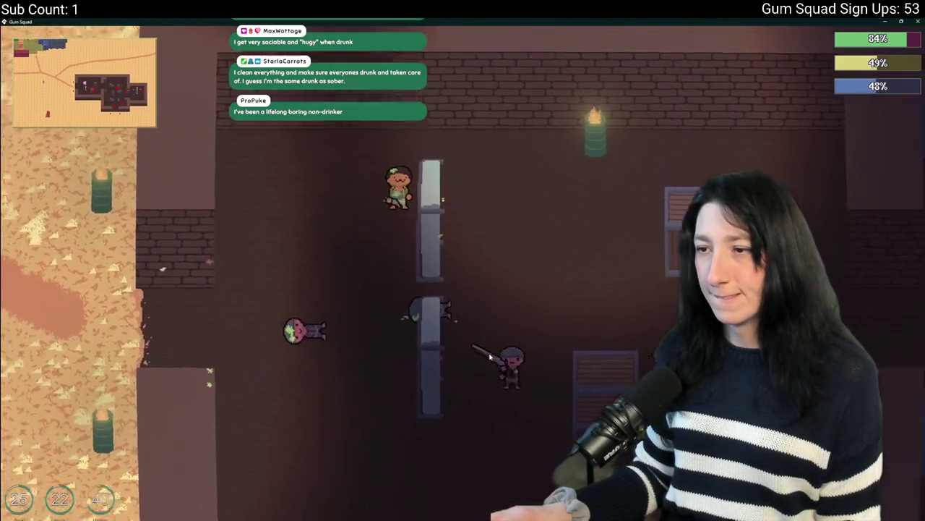
{"action": "key", "text": "s"}
{"action": "key", "text": "a"}
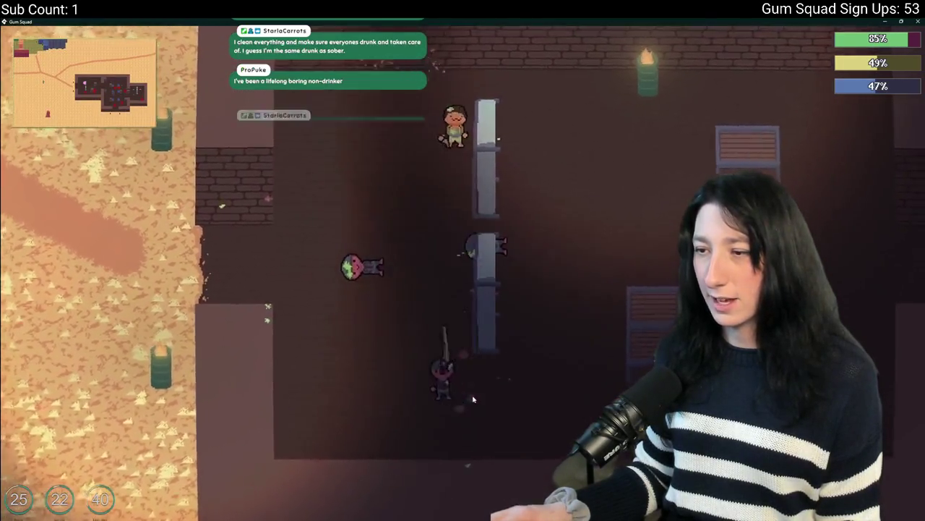
Dodge around the pillars to evade enemy fire
{"action": "key", "text": "w"}
{"action": "key", "text": "d"}
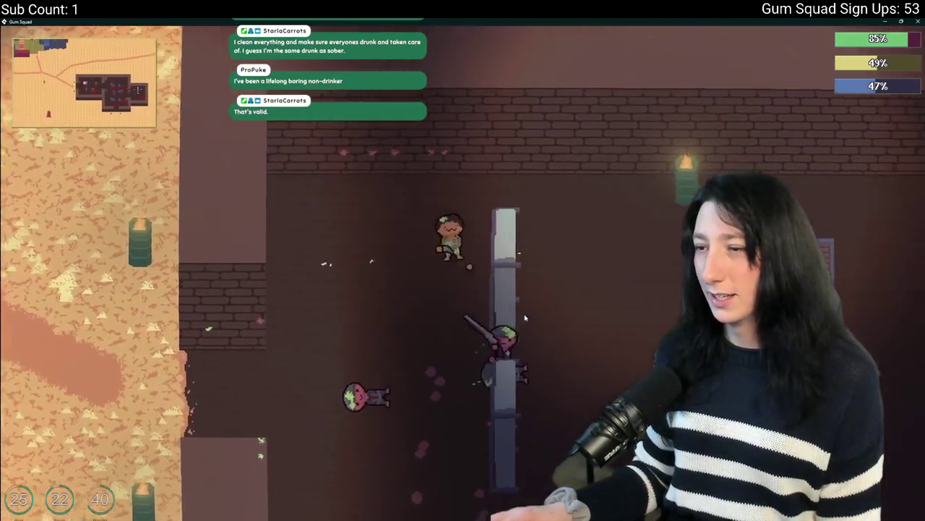
{"action": "key", "text": "s"}
{"action": "key", "text": "a"}
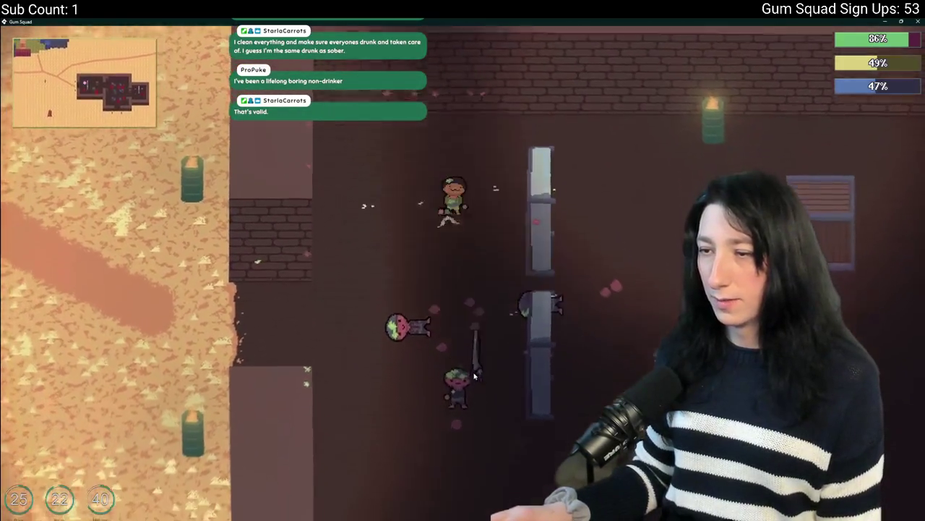
{"action": "key", "text": "s"}
{"action": "key", "text": "d"}
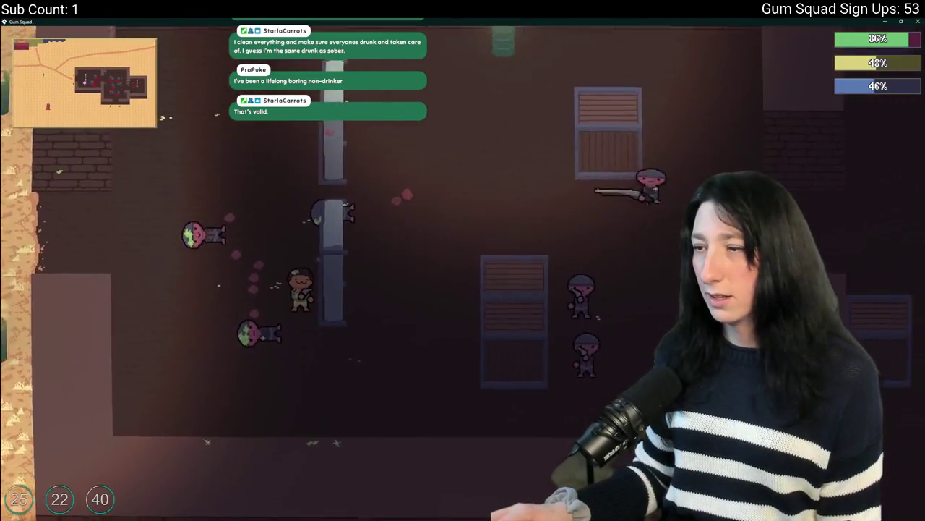
{"action": "key", "text": "w"}
{"action": "key", "text": "a"}
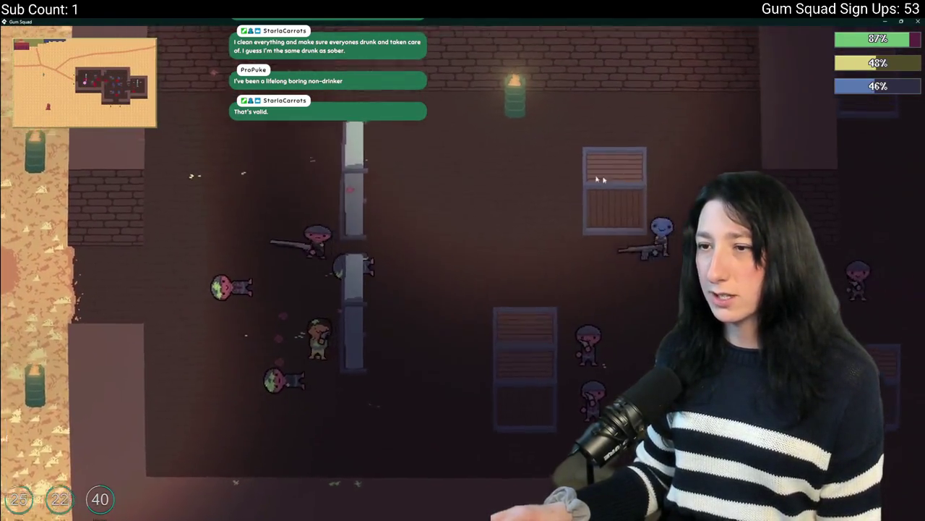
{"action": "key", "text": "a"}
{"action": "key", "text": "d"}
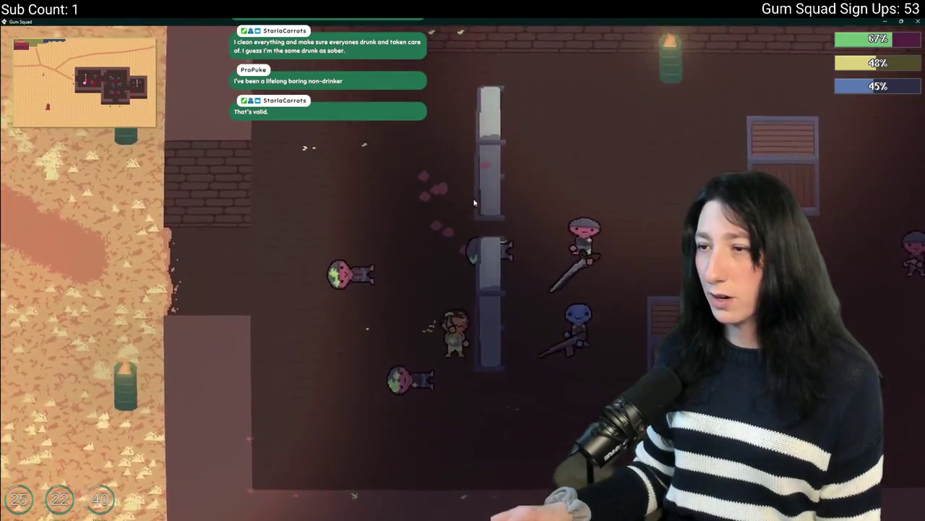
{"action": "key", "text": "w"}
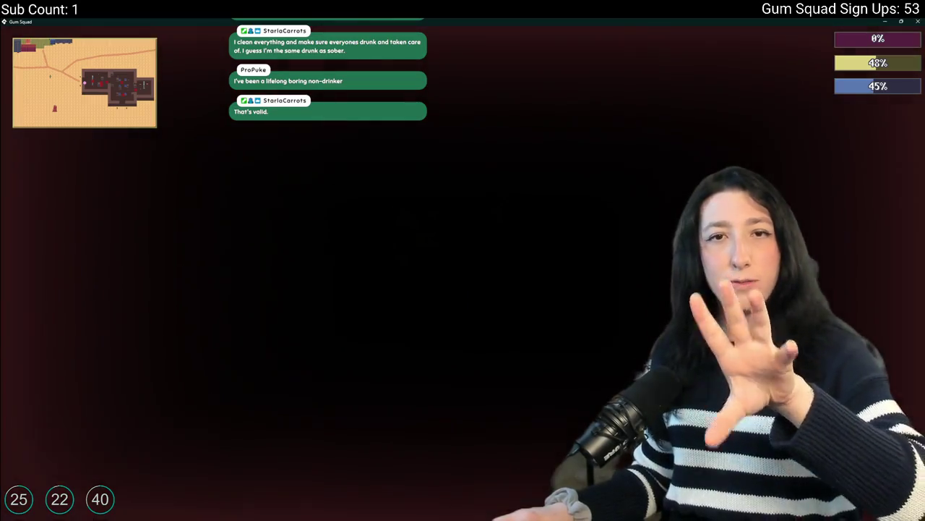
Save and quit, then create a New World lobby with Enemy Damage set to 0%
{"action": "key", "text": "Escape"}
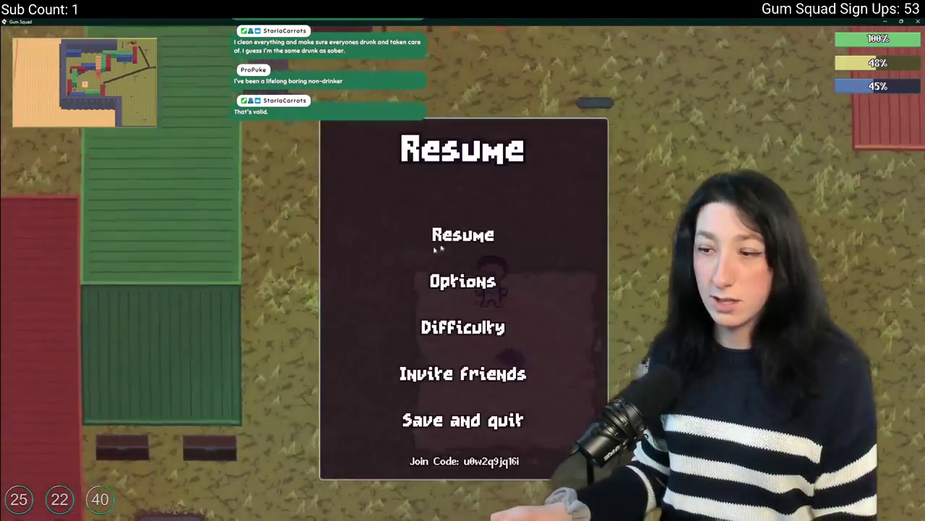
{"action": "left_click", "coordinate": [463, 419]}
{"action": "left_click", "coordinate": [462, 233]}
{"action": "left_click", "coordinate": [452, 425]}
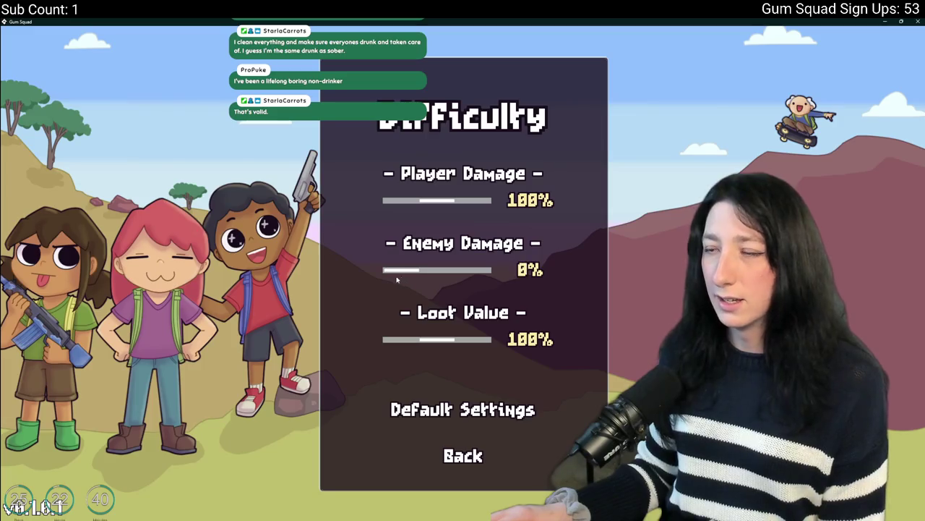
{"action": "left_click", "coordinate": [462, 456]}
{"action": "left_click", "coordinate": [461, 391]}
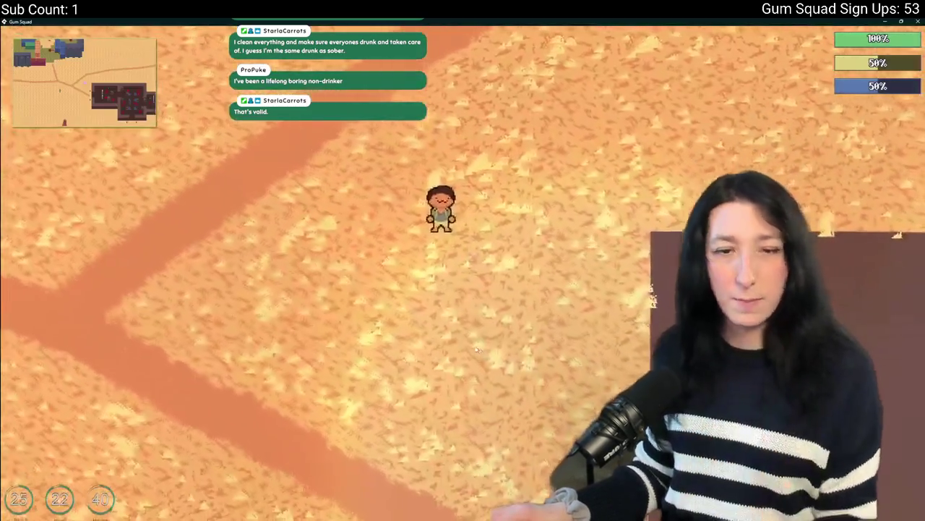
{"action": "key", "text": "Tab"}
Close the inventory and walk the character right, then up and left through the dark brick building
{"action": "mouse_move", "coordinate": [178, 314]}
{"action": "key", "text": "Tab"}
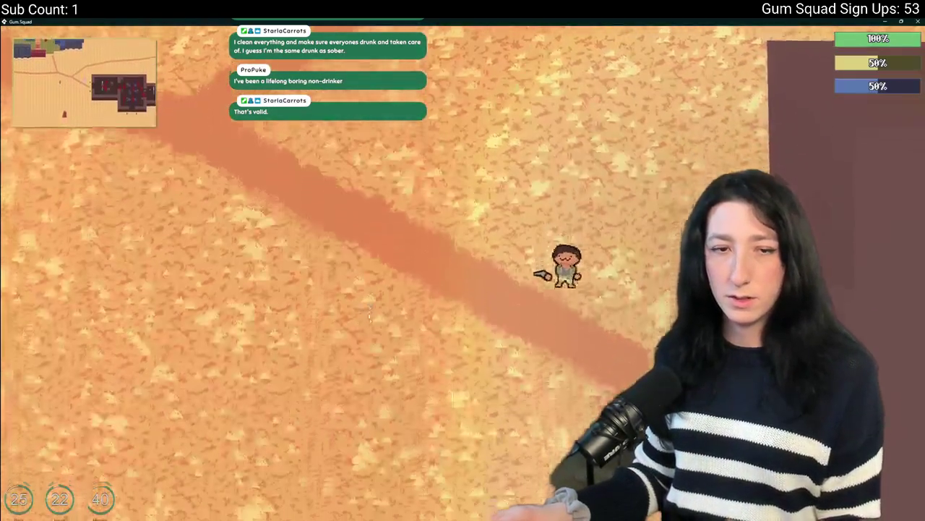
{"action": "key", "text": "d"}
{"action": "key", "text": "s"}
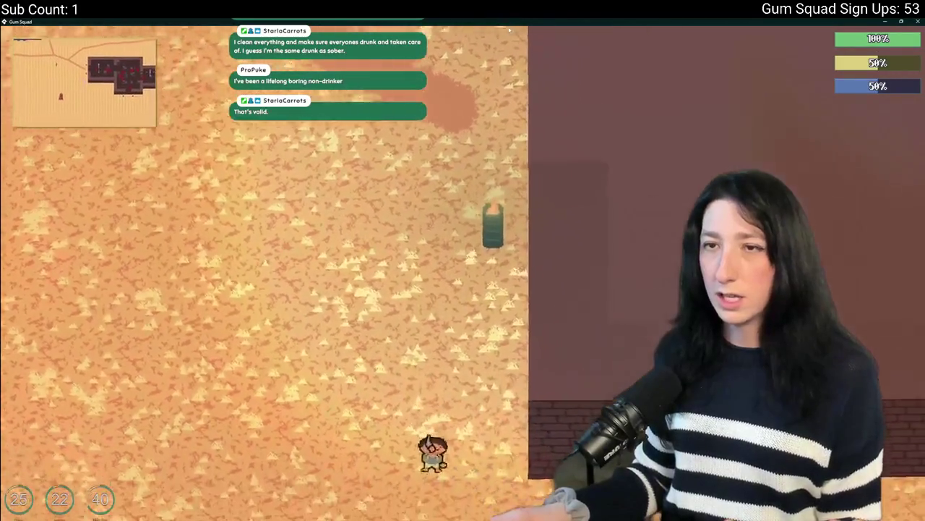
{"action": "key", "text": "d"}
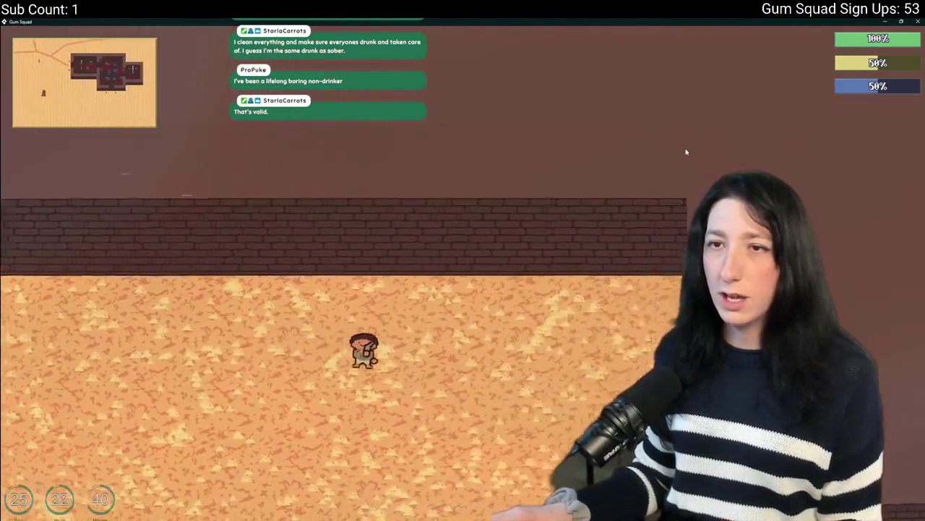
{"action": "key", "text": "d"}
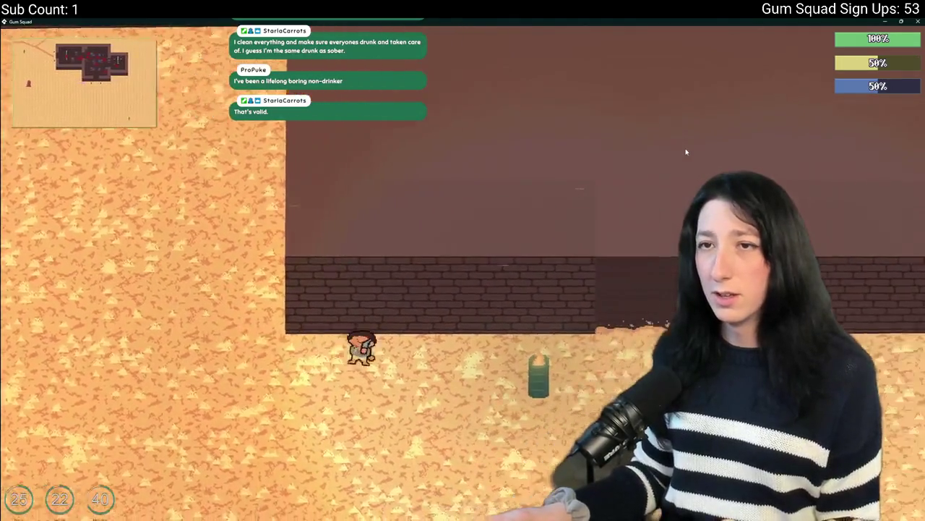
{"action": "key", "text": "w"}
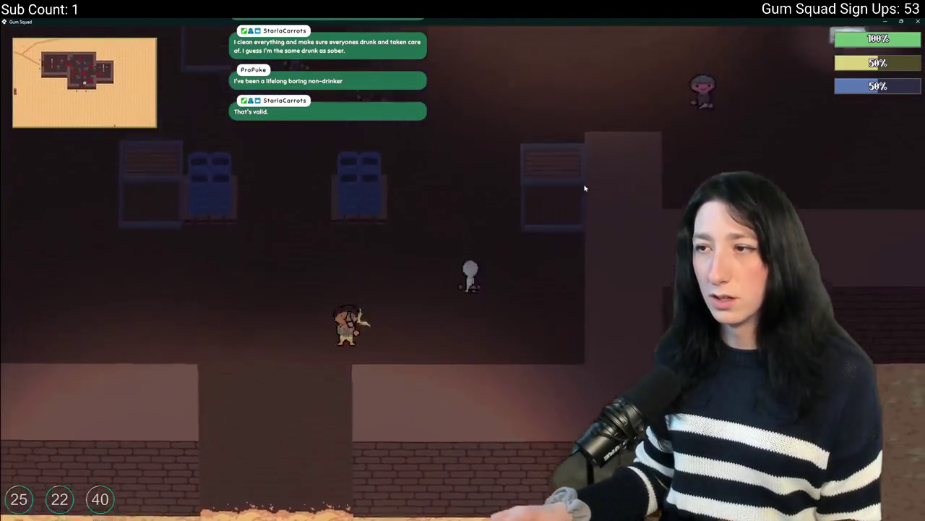
{"action": "key", "text": "w"}
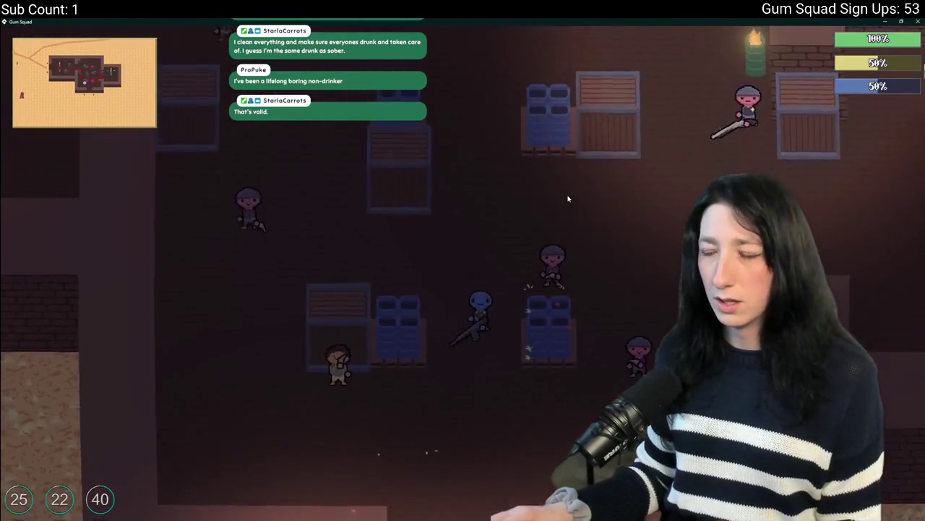
{"action": "key", "text": "w"}
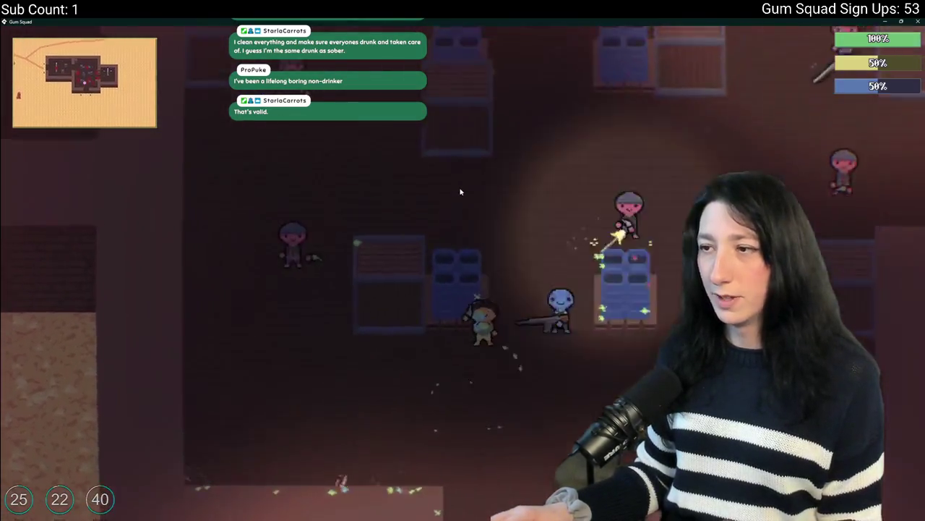
{"action": "key", "text": "a"}
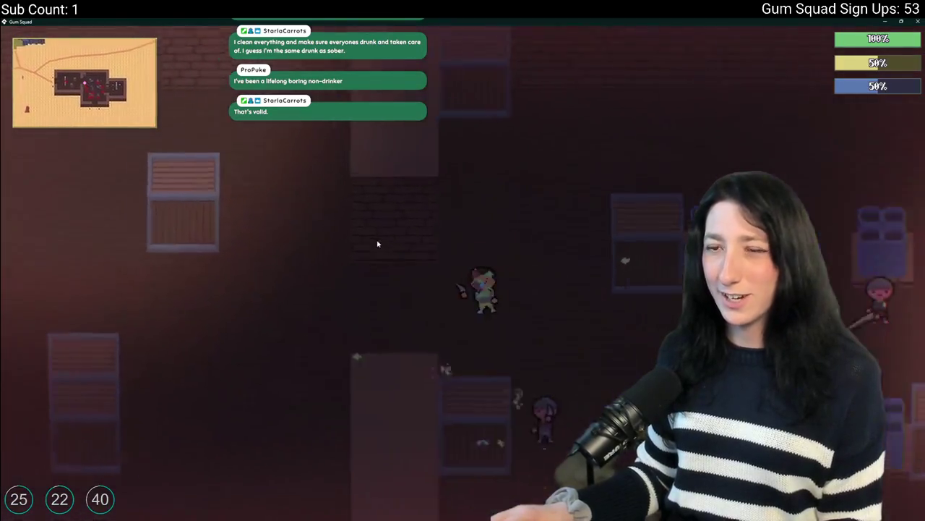
{"action": "key", "text": "a"}
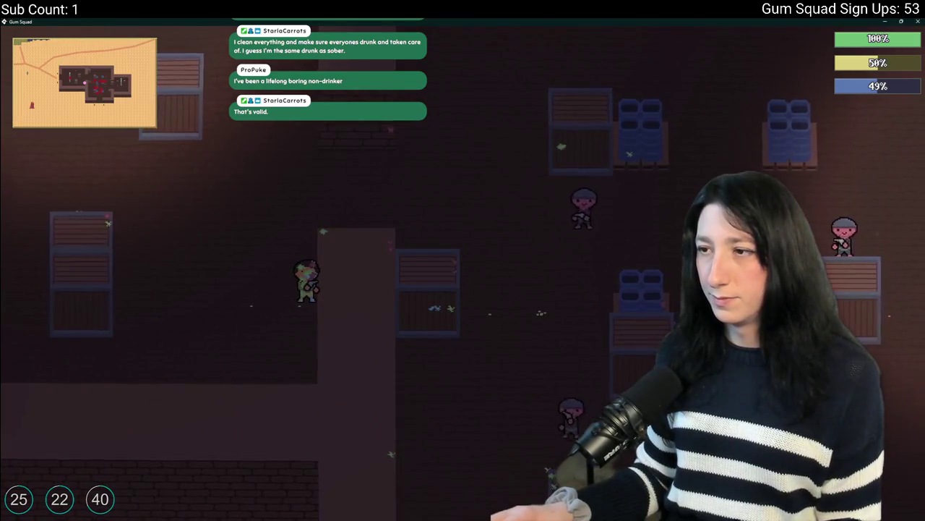
{"action": "key", "text": "a"}
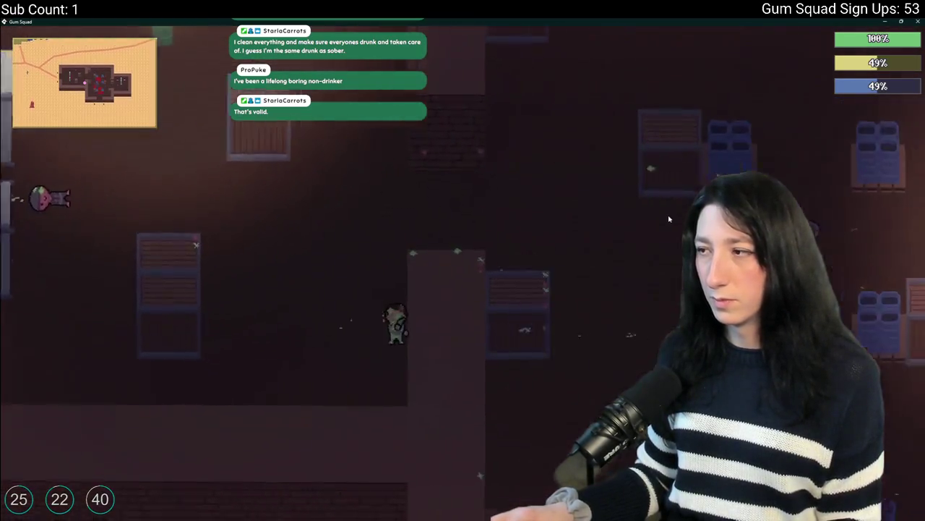
Shoot the enemies in the building and out in the sand, then close the game window
{"action": "left_click", "coordinate": [668, 218]}
{"action": "key", "text": "a"}
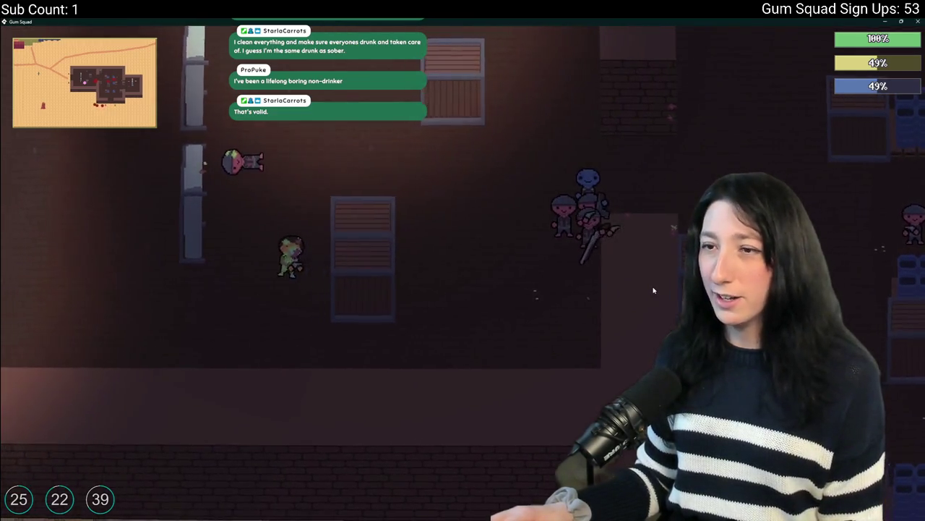
{"action": "key", "text": "a"}
{"action": "key", "text": "w"}
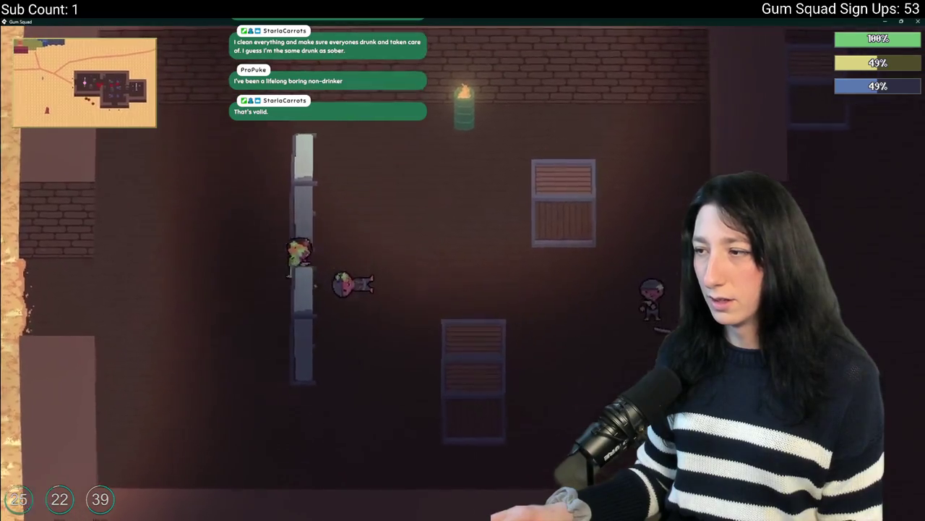
{"action": "key", "text": "w"}
{"action": "key", "text": "a"}
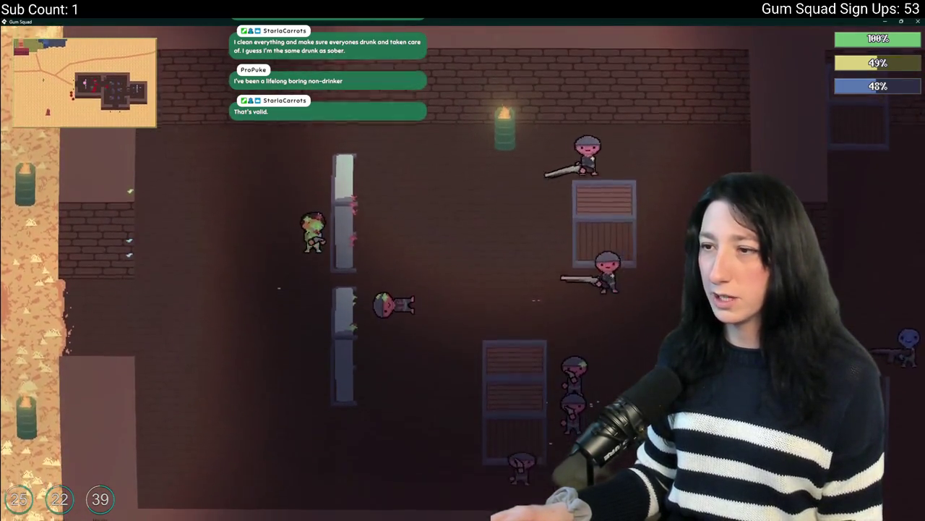
{"action": "key", "text": "a"}
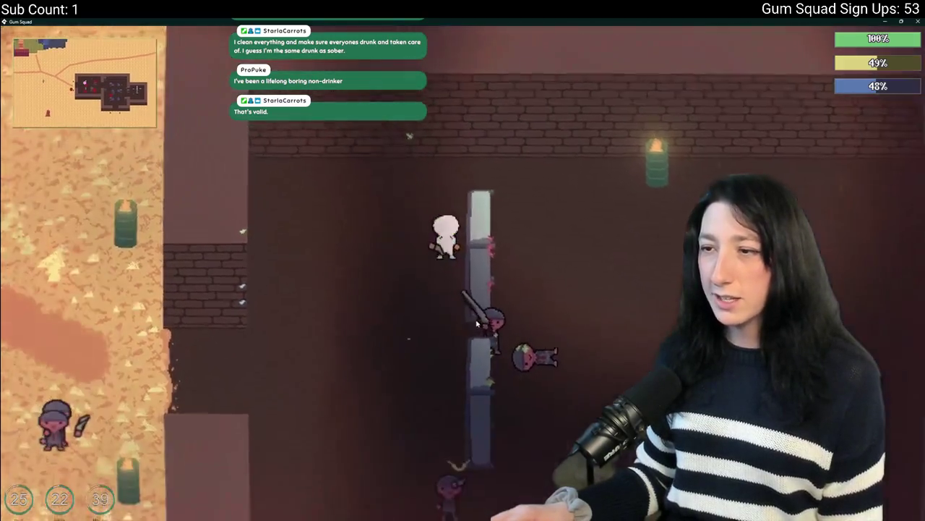
{"action": "key", "text": "1"}
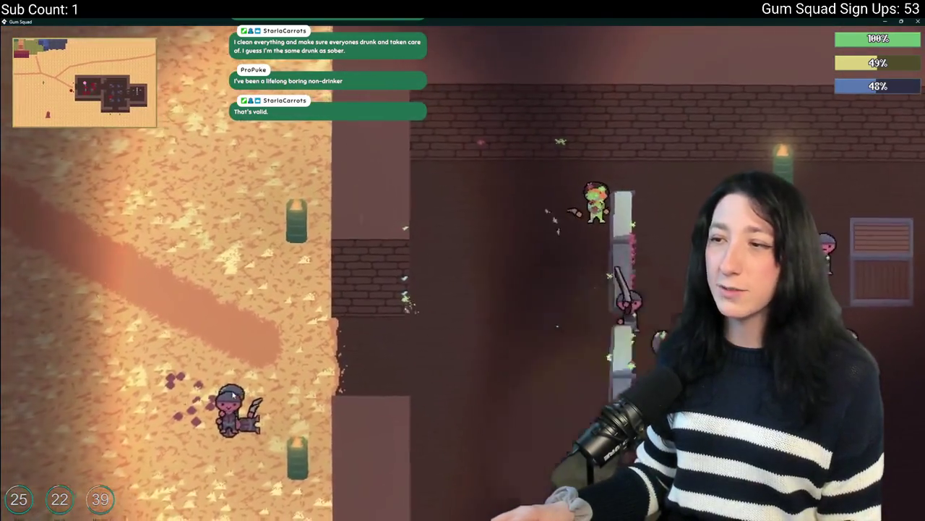
{"action": "left_click", "coordinate": [245, 373]}
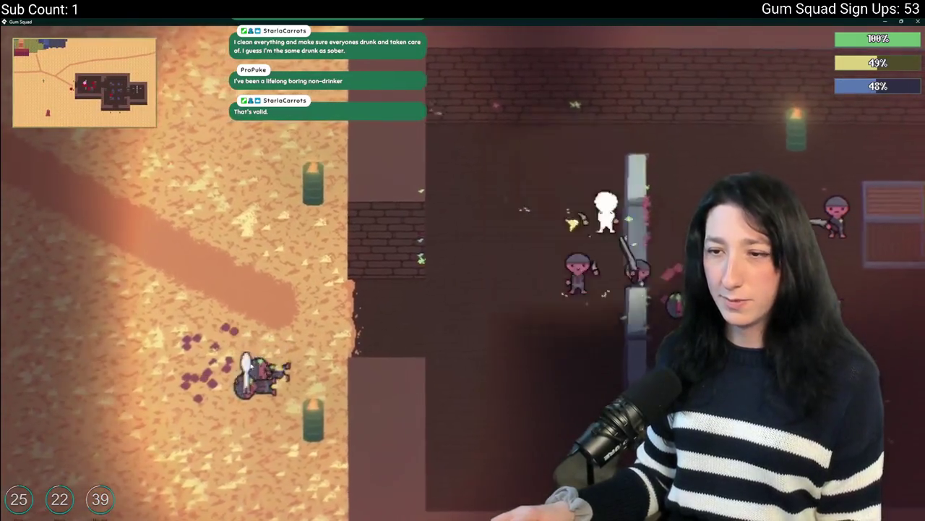
{"action": "key", "text": "a"}
{"action": "key", "text": "s"}
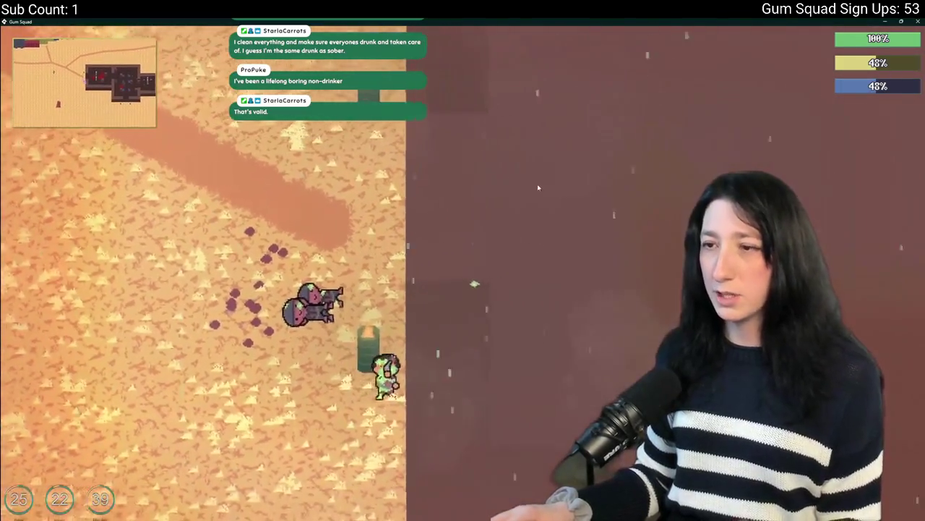
{"action": "left_click", "coordinate": [917, 22]}
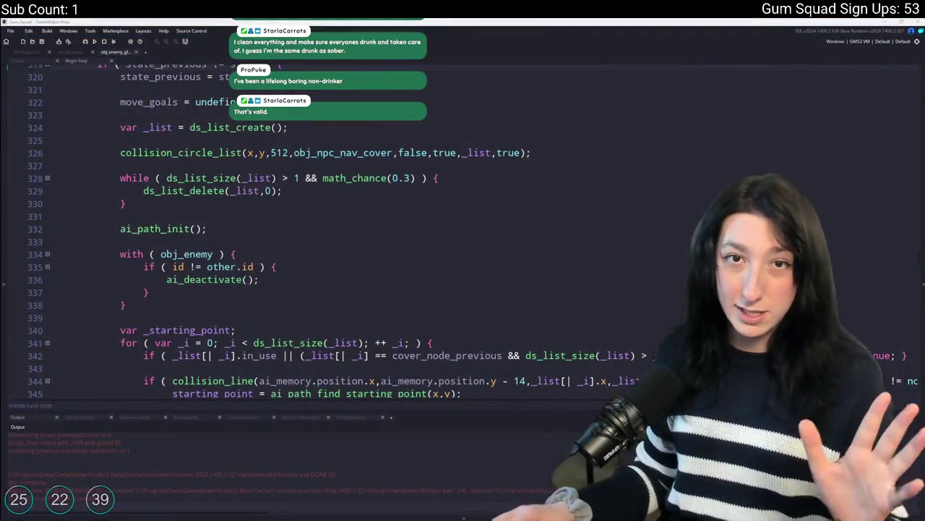
Scroll up and down through the FindCover case in obj_enemy's Step event code
{"action": "left_click", "coordinate": [152, 169]}
{"action": "scroll", "coordinate": [181, 166], "scroll_direction": "up", "scroll_amount": 2}
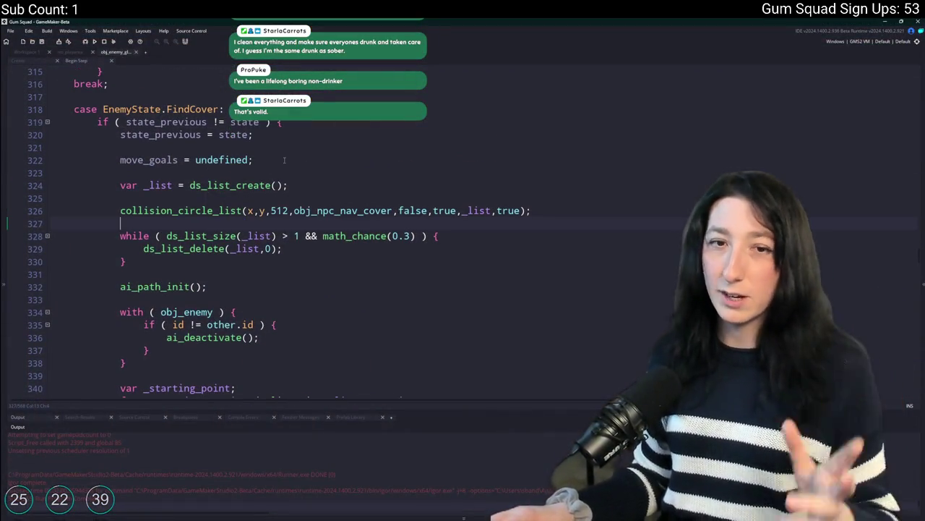
{"action": "scroll", "coordinate": [255, 177], "scroll_direction": "down", "scroll_amount": 2}
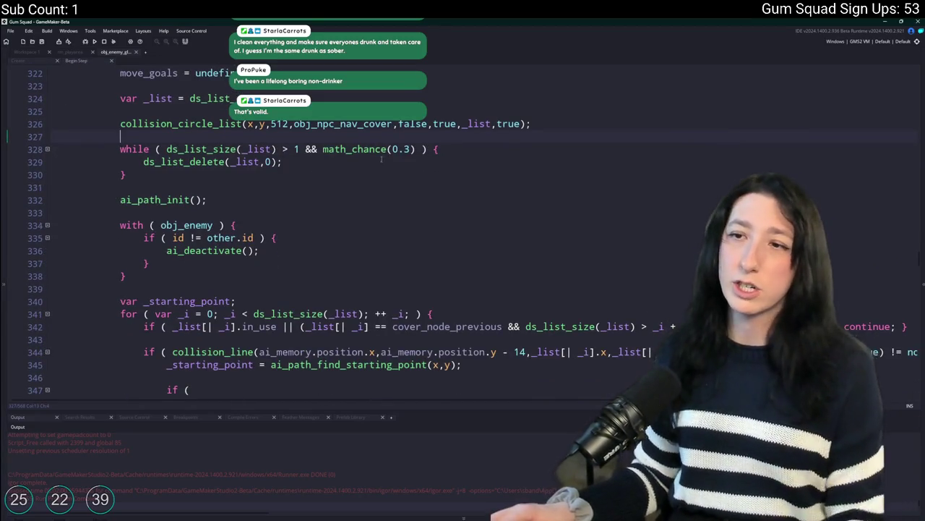
{"action": "scroll", "coordinate": [376, 155], "scroll_direction": "up", "scroll_amount": 1}
{"action": "scroll", "coordinate": [367, 132], "scroll_direction": "down", "scroll_amount": 2}
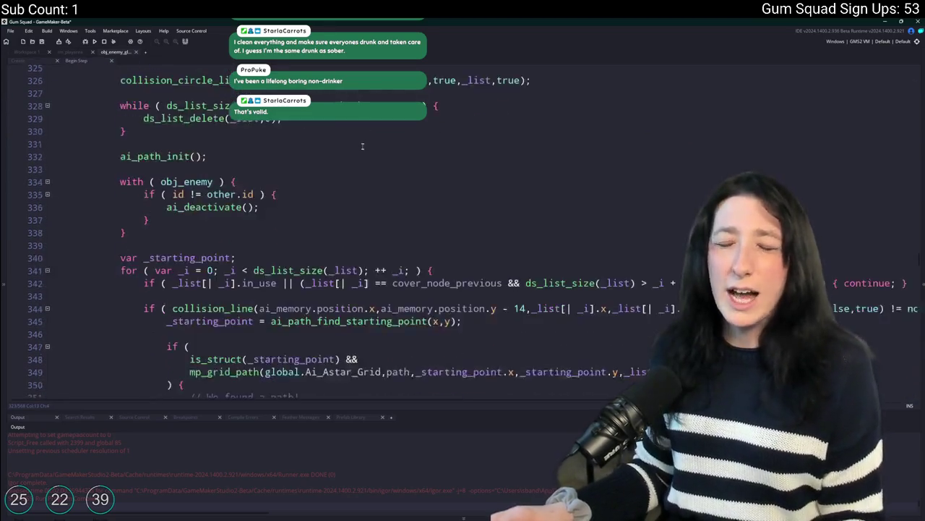
{"action": "scroll", "coordinate": [152, 178], "scroll_direction": "up", "scroll_amount": 4}
{"action": "scroll", "coordinate": [76, 158], "scroll_direction": "down", "scroll_amount": 20}
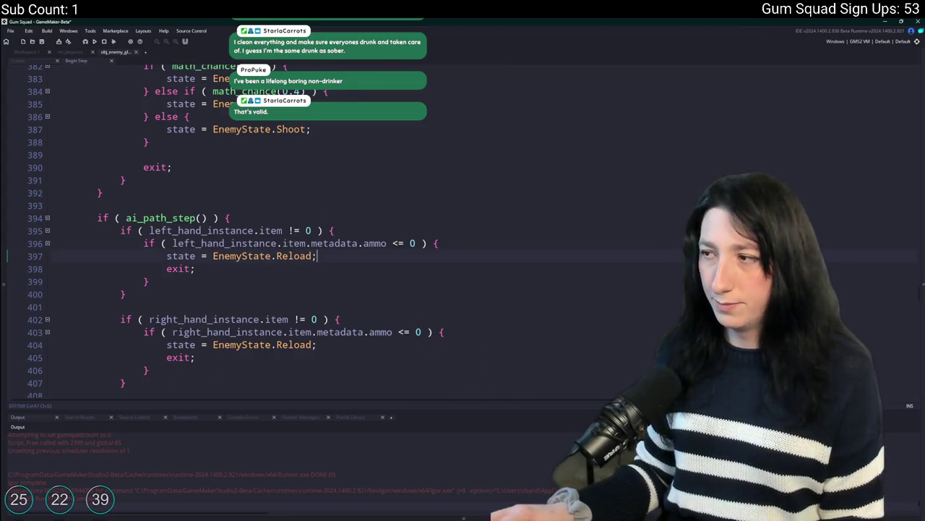
{"action": "left_click_drag", "start_coordinate": [919, 295], "coordinate": [921, 98]}
{"action": "scroll", "coordinate": [152, 214], "scroll_direction": "up", "scroll_amount": 5}
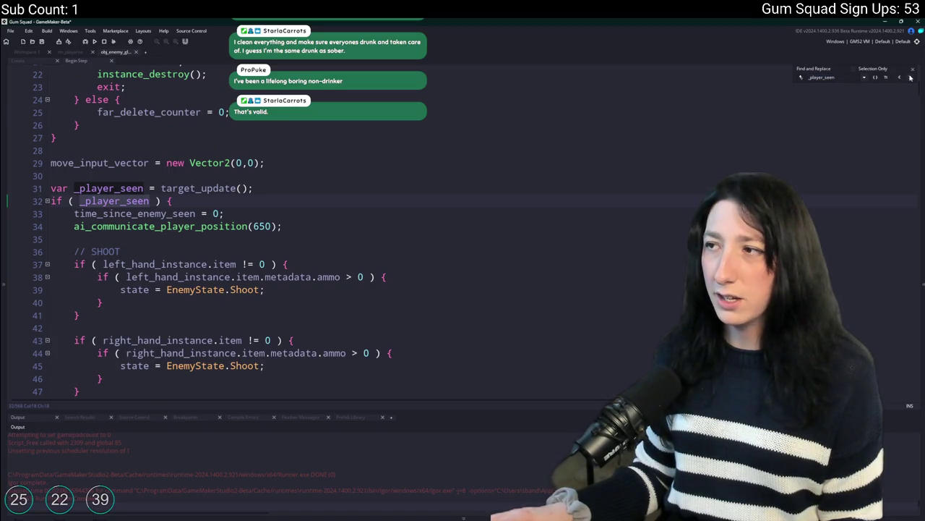
Step through each _player_seen match, wrapping back around to the first one
{"action": "left_click", "coordinate": [910, 78]}
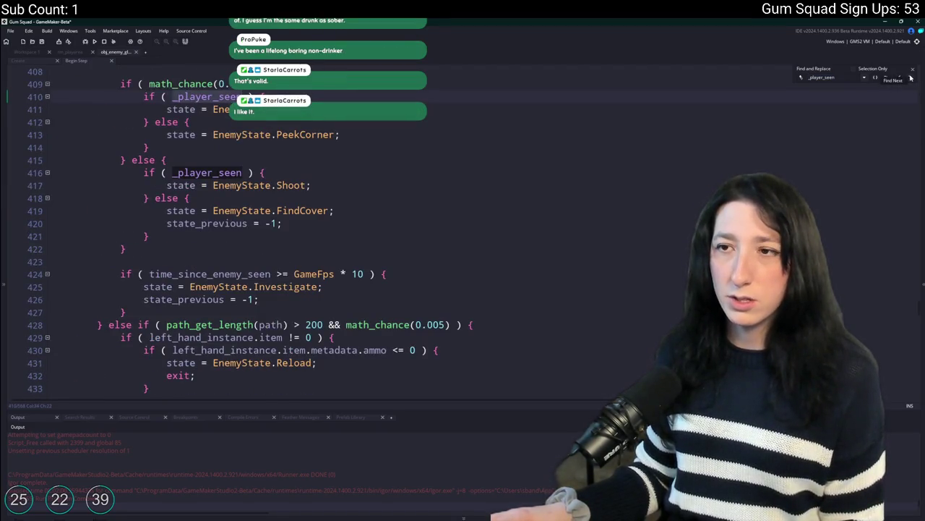
{"action": "left_click", "coordinate": [910, 77]}
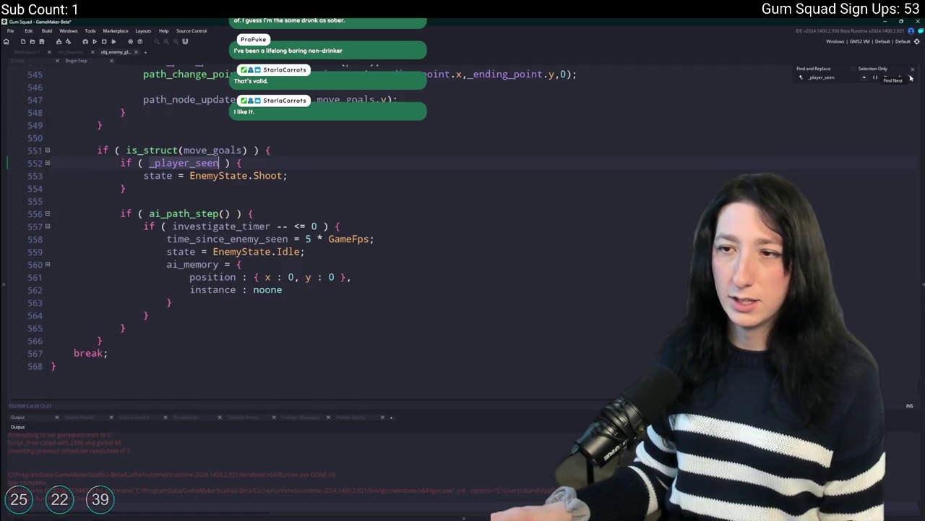
{"action": "left_click", "coordinate": [910, 77]}
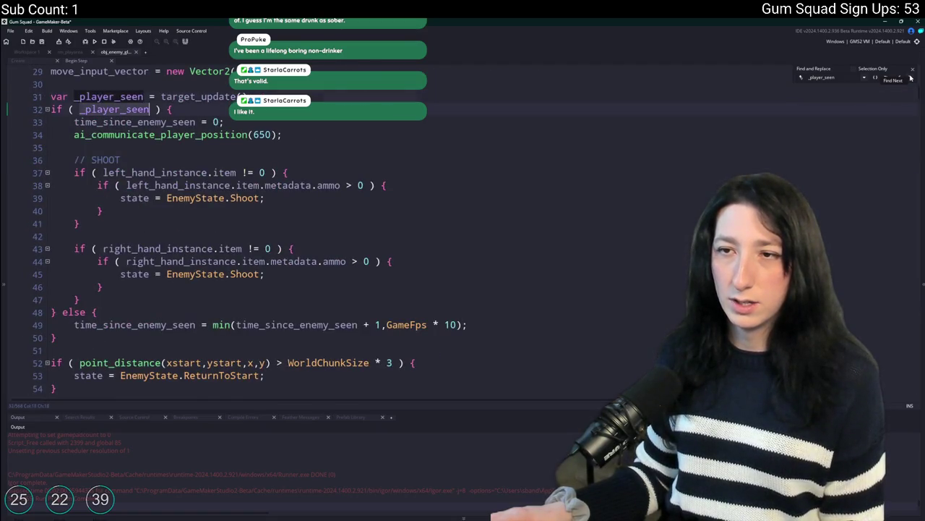
{"action": "left_click", "coordinate": [910, 77]}
{"action": "left_click", "coordinate": [911, 78]}
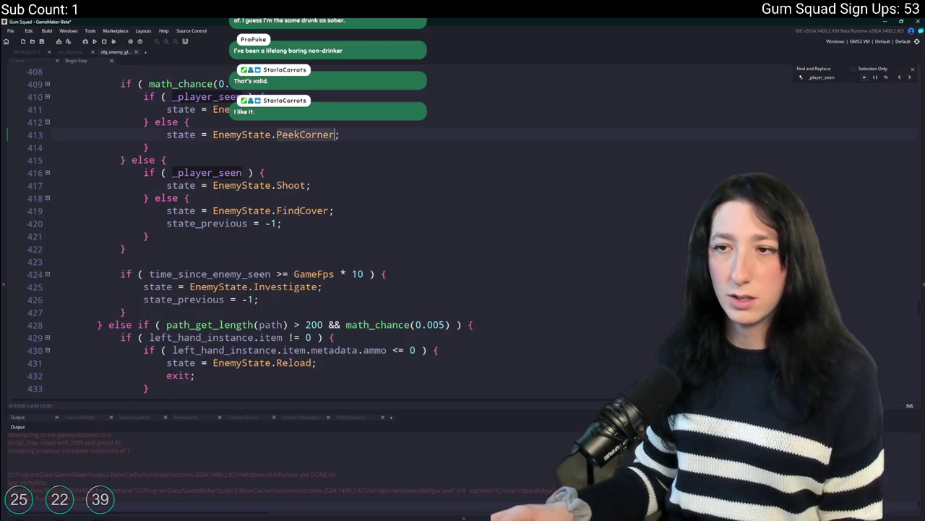
Search for FindCover and jump to the case EnemyState.FindCover block at line 318
{"action": "key", "text": "ctrl+f"}
{"action": "type", "text": "FindCover"}
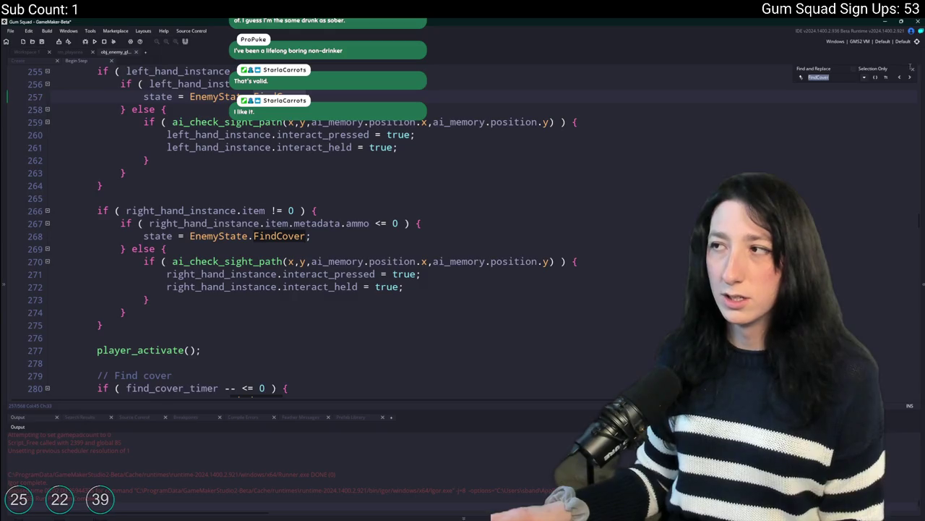
{"action": "left_click", "coordinate": [912, 76]}
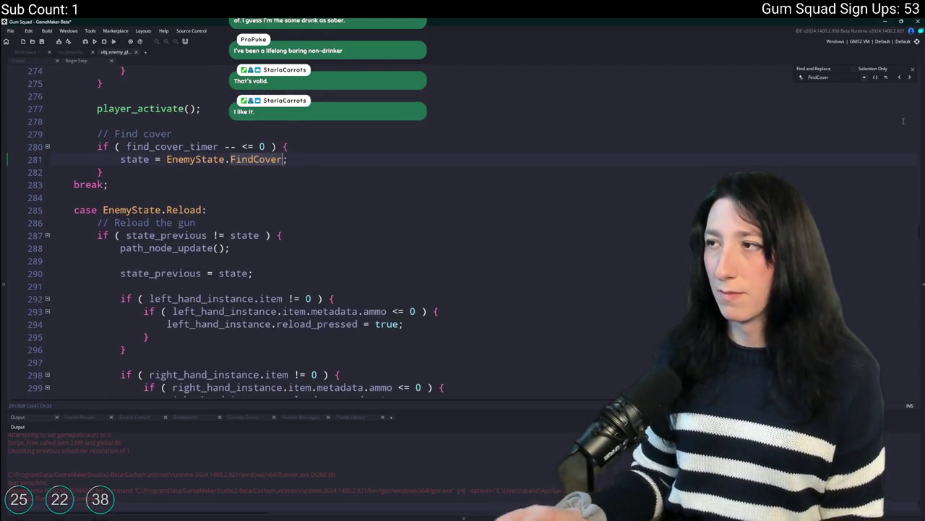
{"action": "key", "text": "Return"}
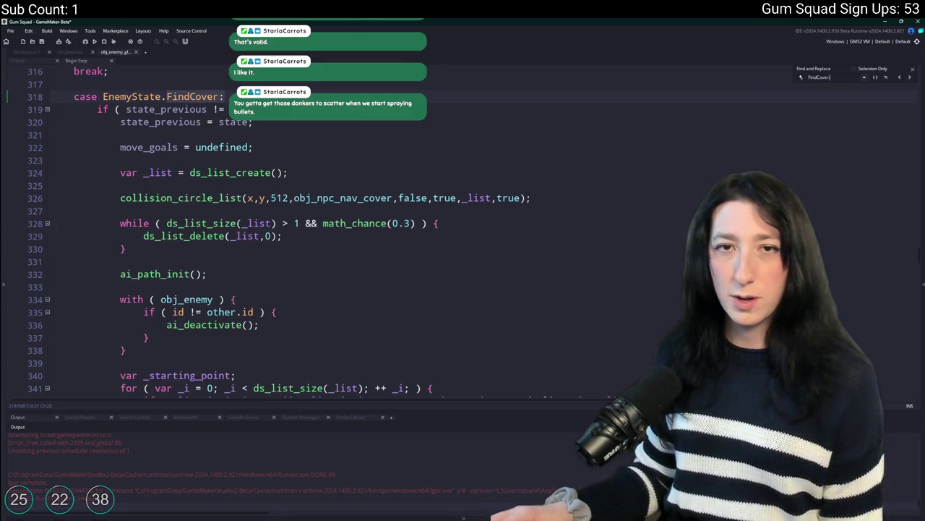
{"action": "scroll", "coordinate": [308, 134], "scroll_direction": "up", "scroll_amount": 1}
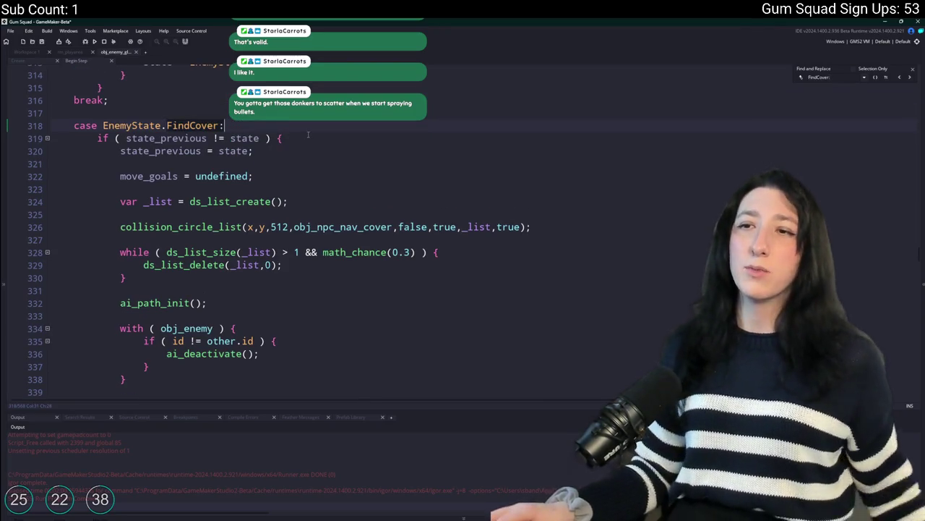
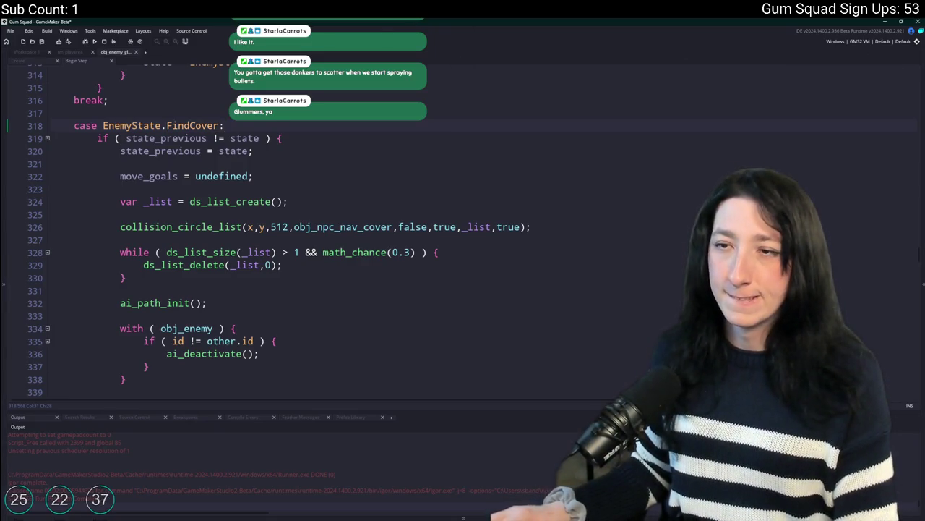
Paste path_node_update(); into the FindCover case right after state_previous = state
{"action": "scroll", "coordinate": [416, 246], "scroll_direction": "down", "scroll_amount": 10}
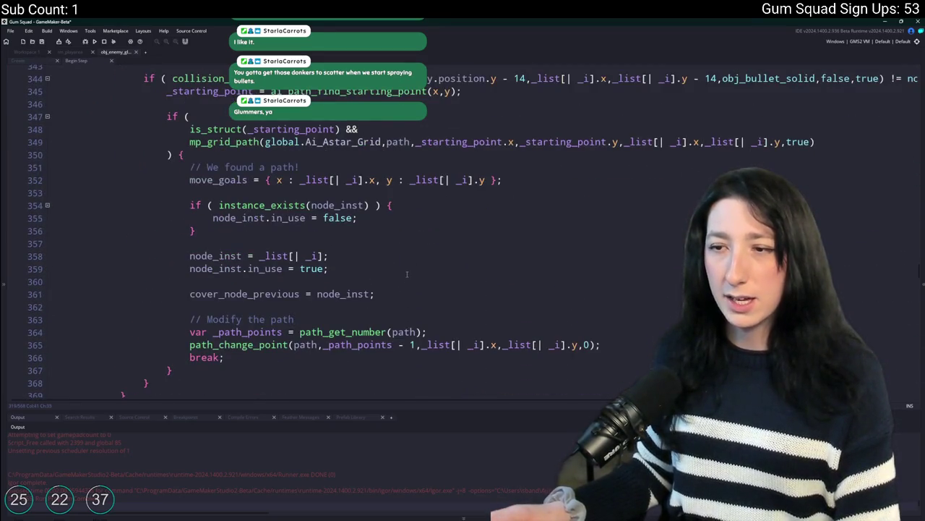
{"action": "scroll", "coordinate": [406, 273], "scroll_direction": "up", "scroll_amount": 9}
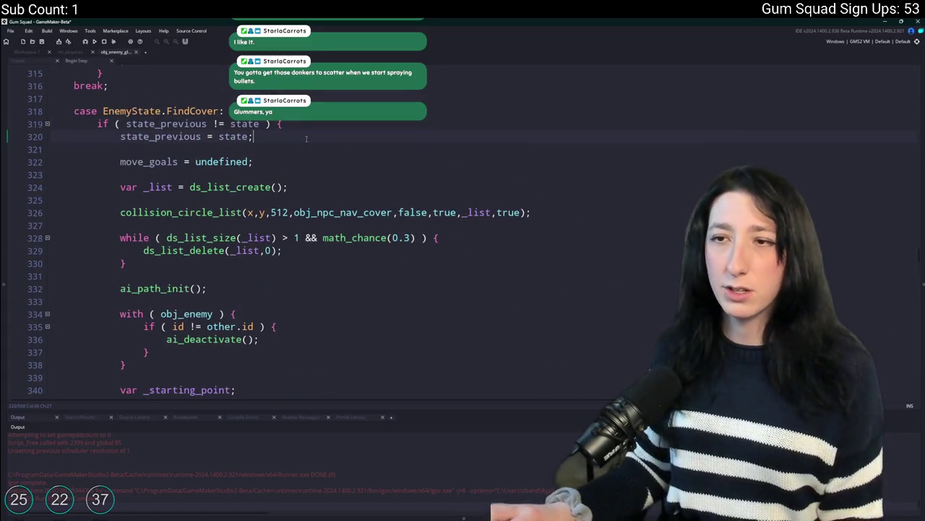
{"action": "type", "text": "path_node_update();"}
{"action": "scroll", "coordinate": [309, 196], "scroll_direction": "down", "scroll_amount": 2}
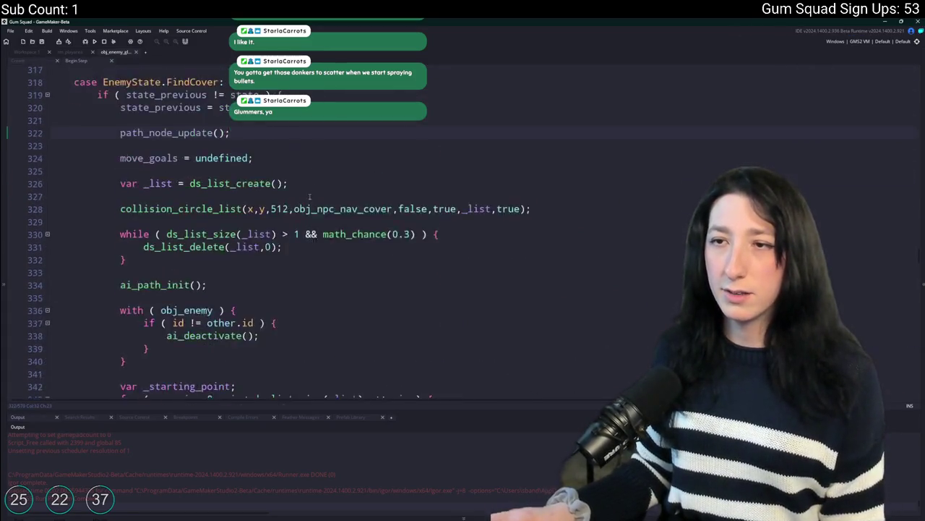
{"action": "scroll", "coordinate": [309, 196], "scroll_direction": "up", "scroll_amount": 12}
{"action": "scroll", "coordinate": [240, 302], "scroll_direction": "up", "scroll_amount": 13}
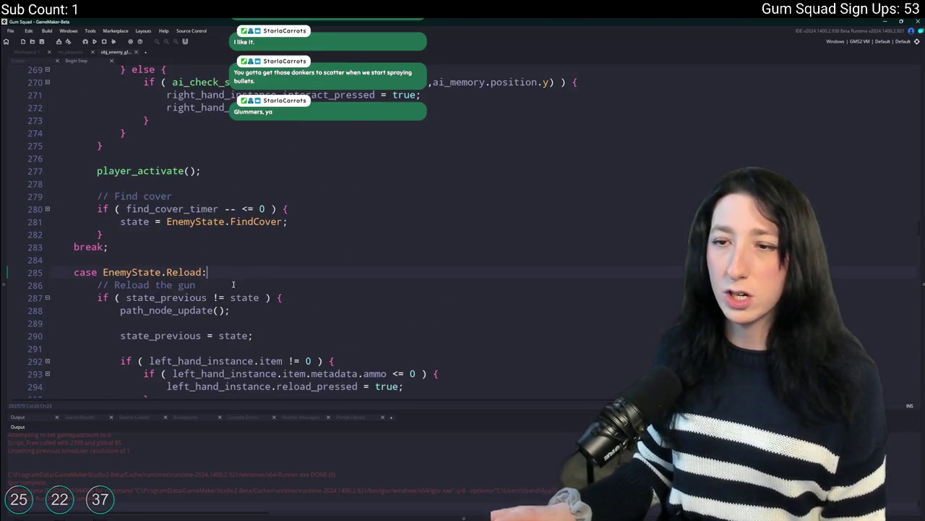
{"action": "scroll", "coordinate": [248, 221], "scroll_direction": "up", "scroll_amount": 20}
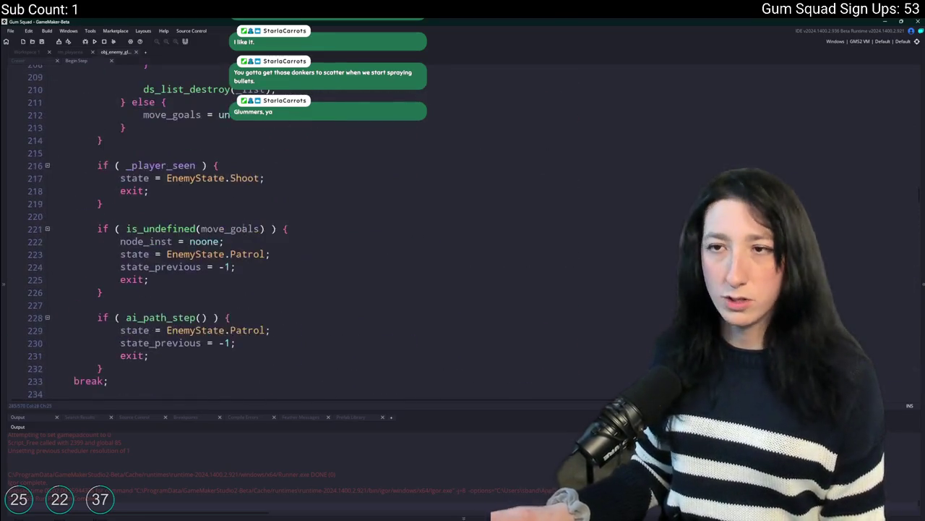
{"action": "scroll", "coordinate": [253, 232], "scroll_direction": "up", "scroll_amount": 13}
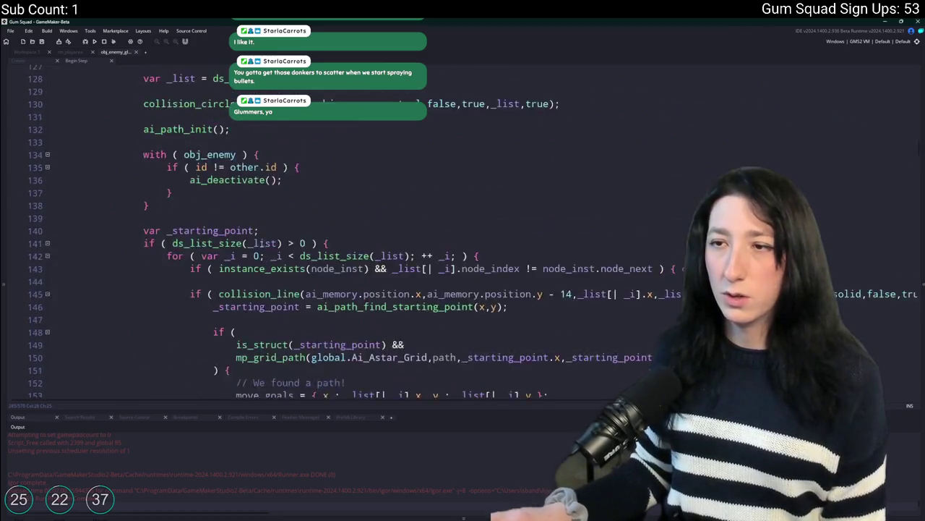
Locate the Patrol case's entry block for the next call
{"action": "left_click", "coordinate": [338, 276]}
{"action": "scroll", "coordinate": [344, 269], "scroll_direction": "down", "scroll_amount": 3}
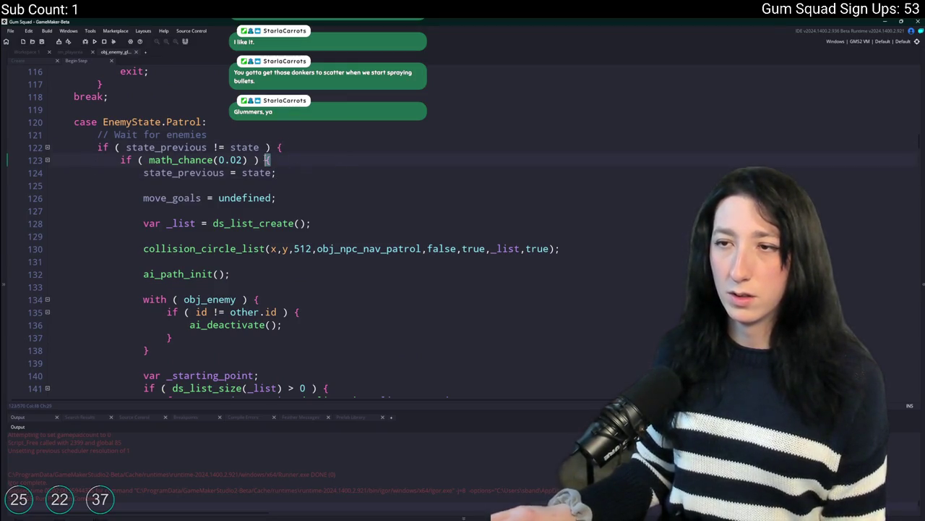
{"action": "scroll", "coordinate": [340, 278], "scroll_direction": "down", "scroll_amount": 10}
{"action": "scroll", "coordinate": [337, 281], "scroll_direction": "down", "scroll_amount": 15}
{"action": "scroll", "coordinate": [250, 247], "scroll_direction": "up", "scroll_amount": 20}
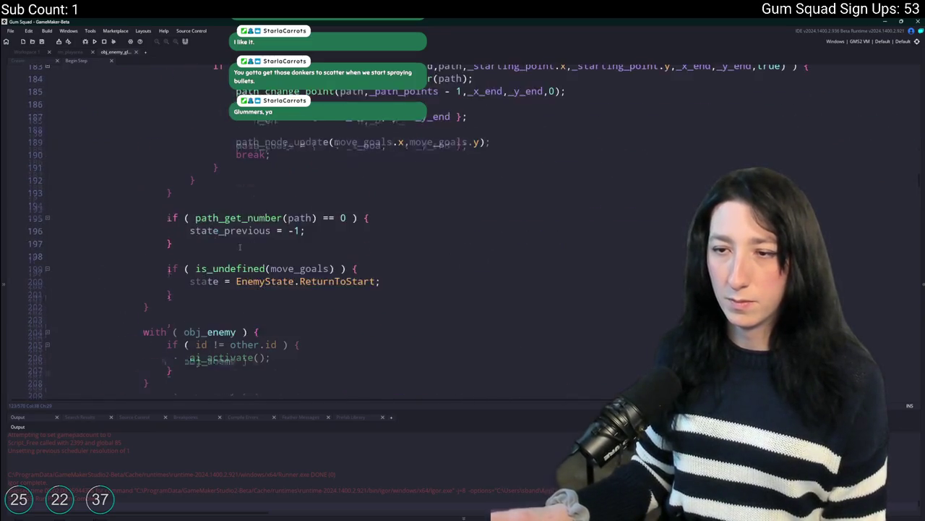
{"action": "scroll", "coordinate": [165, 238], "scroll_direction": "up", "scroll_amount": 5}
Paste path_node_update(); at the top of the Patrol case's entry block
{"action": "left_click", "coordinate": [320, 263]}
{"action": "key", "text": "Return"}
{"action": "type", "text": "path_node_update();"}
{"action": "key", "text": "Return"}
{"action": "scroll", "coordinate": [325, 260], "scroll_direction": "up", "scroll_amount": 18}
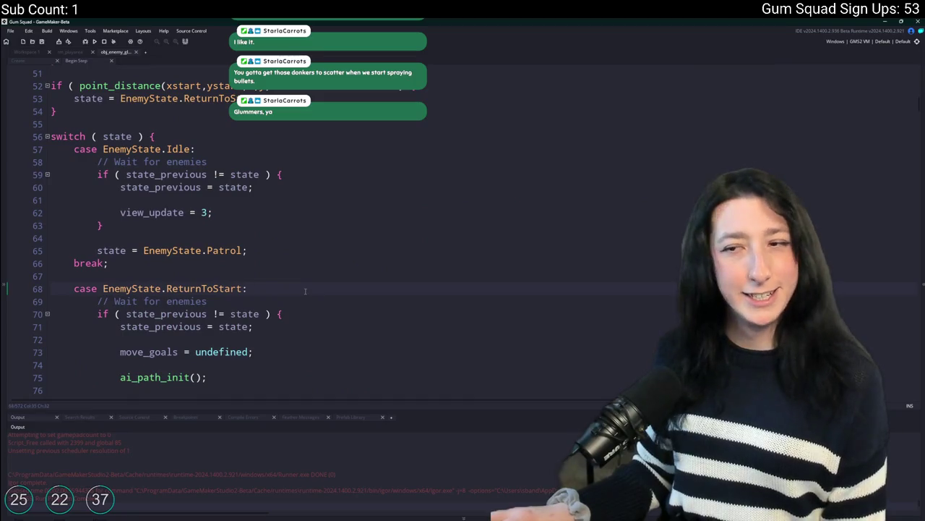
{"action": "scroll", "coordinate": [311, 275], "scroll_direction": "down", "scroll_amount": 2}
Paste path_node_update(); after state_previous = state in the ReturnToStart case
{"action": "left_click", "coordinate": [318, 253]}
{"action": "key", "text": "Return"}
{"action": "type", "text": "path_node_update();"}
{"action": "scroll", "coordinate": [318, 254], "scroll_direction": "down", "scroll_amount": 2}
{"action": "key", "text": "ctrl+z"}
{"action": "key", "text": "ctrl+z"}
{"action": "key", "text": "ctrl+y"}
{"action": "scroll", "coordinate": [236, 212], "scroll_direction": "down", "scroll_amount": 5}
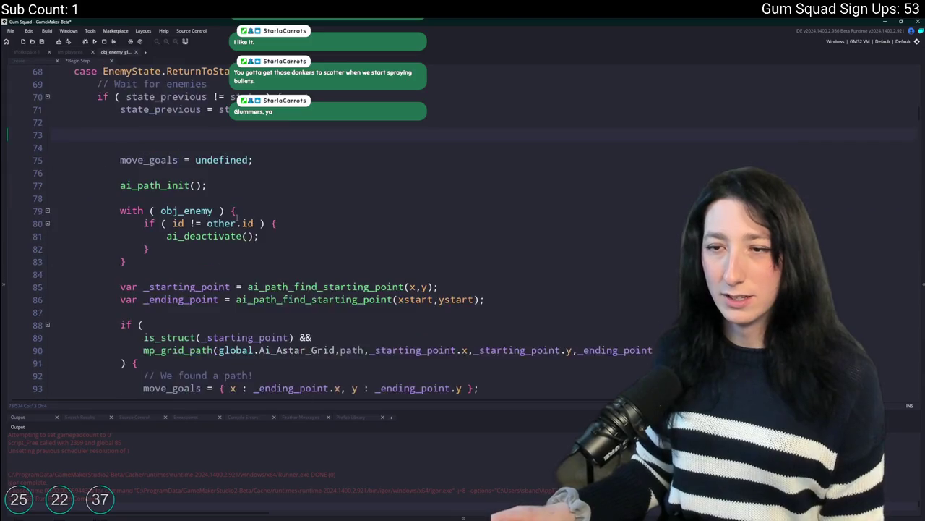
{"action": "scroll", "coordinate": [233, 221], "scroll_direction": "down", "scroll_amount": 3}
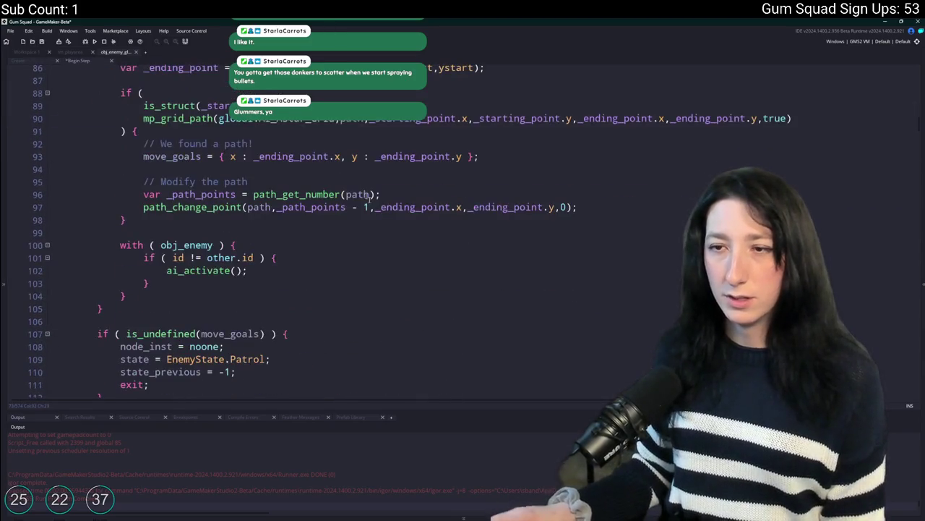
Try adding path_node_update(_ending_point.x,_ending_point.y) below the path_change_point line
{"action": "left_click", "coordinate": [614, 209]}
{"action": "key", "text": "Return"}
{"action": "key", "text": "Return"}
{"action": "type", "text": "path_node_update();"}
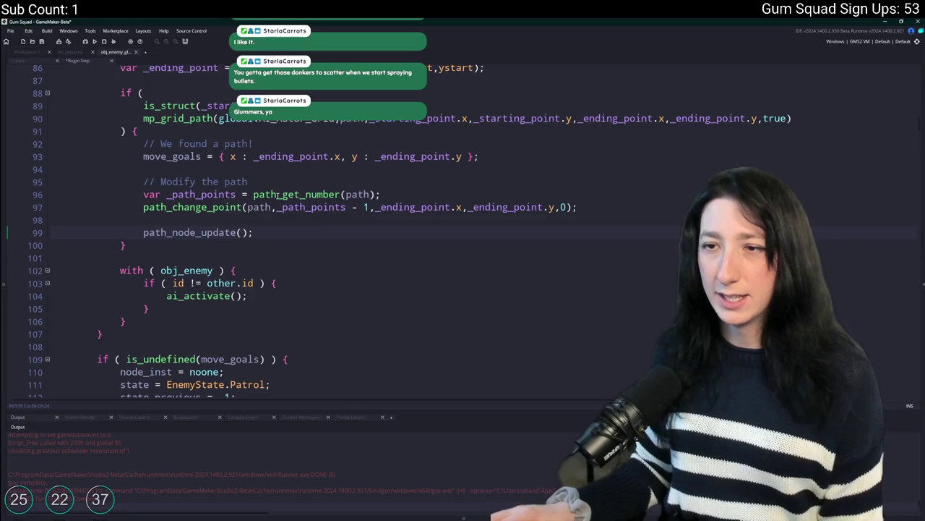
{"action": "left_click_drag", "start_coordinate": [341, 156], "coordinate": [253, 156]}
{"action": "key", "text": "ctrl+c"}
{"action": "left_click", "coordinate": [240, 232]}
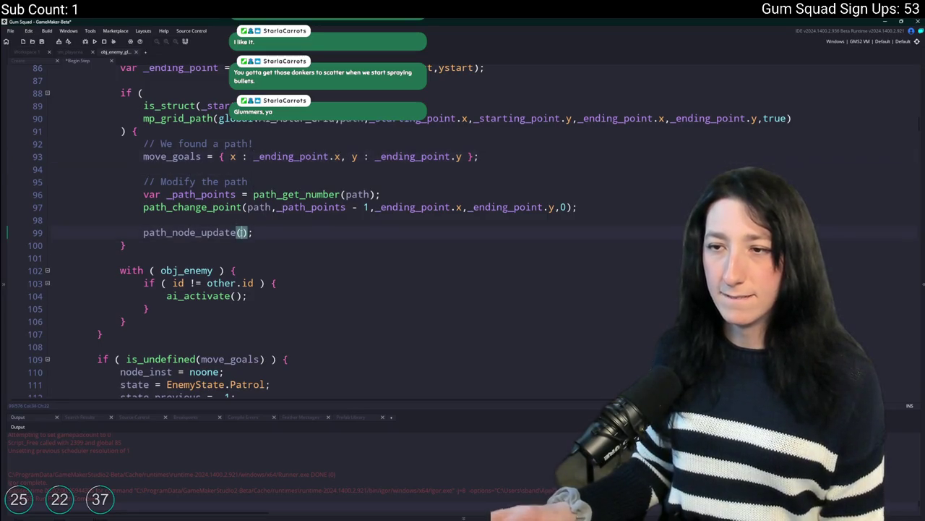
{"action": "key", "text": "ctrl+v"}
{"action": "type", "text": ",_ending_point.y"}
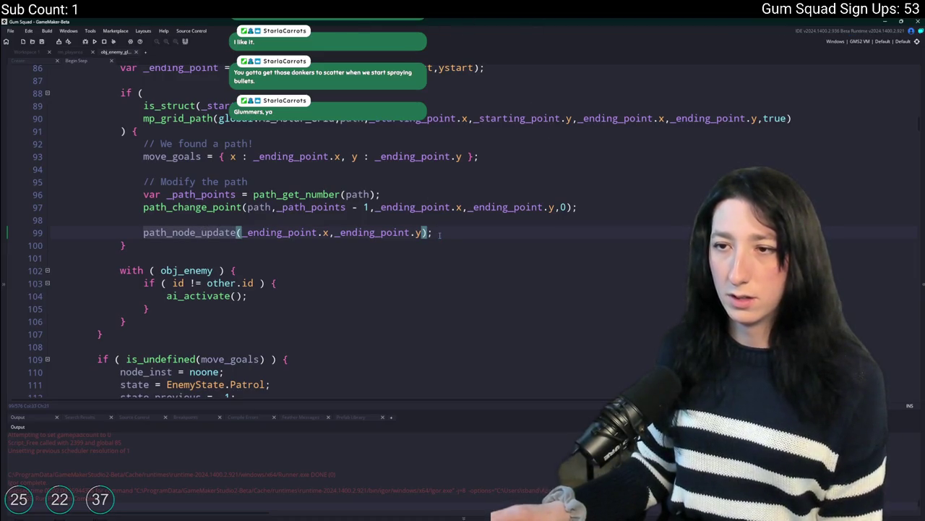
Delete that trial path_node_update line added after the path change
{"action": "scroll", "coordinate": [341, 139], "scroll_direction": "up", "scroll_amount": 6}
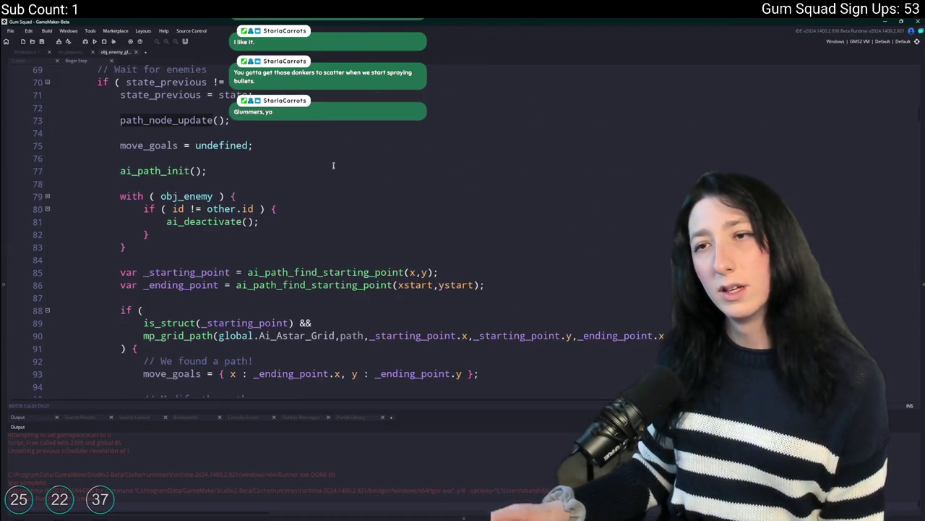
{"action": "scroll", "coordinate": [342, 139], "scroll_direction": "down", "scroll_amount": 4}
{"action": "key", "text": "shift+Up"}
{"action": "key", "text": "BackSpace"}
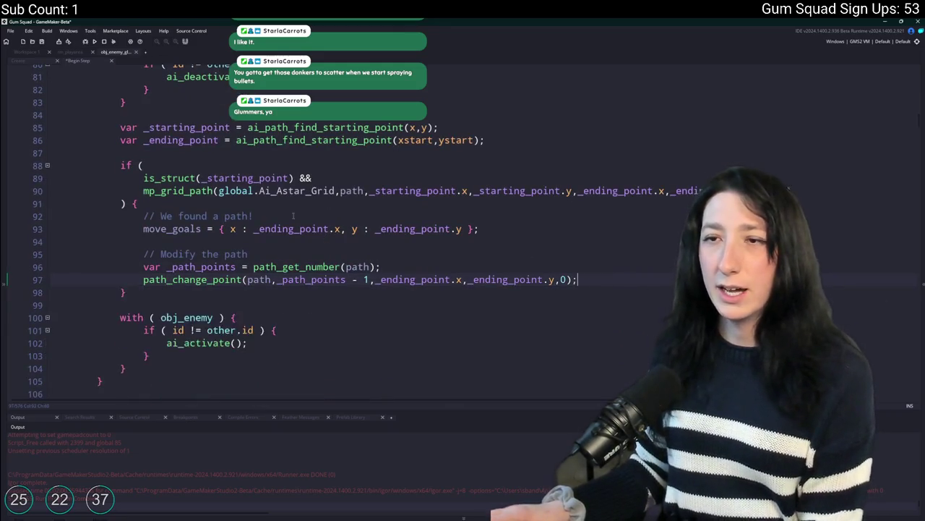
{"action": "scroll", "coordinate": [347, 227], "scroll_direction": "up", "scroll_amount": 4}
{"action": "double_click", "coordinate": [168, 174]}
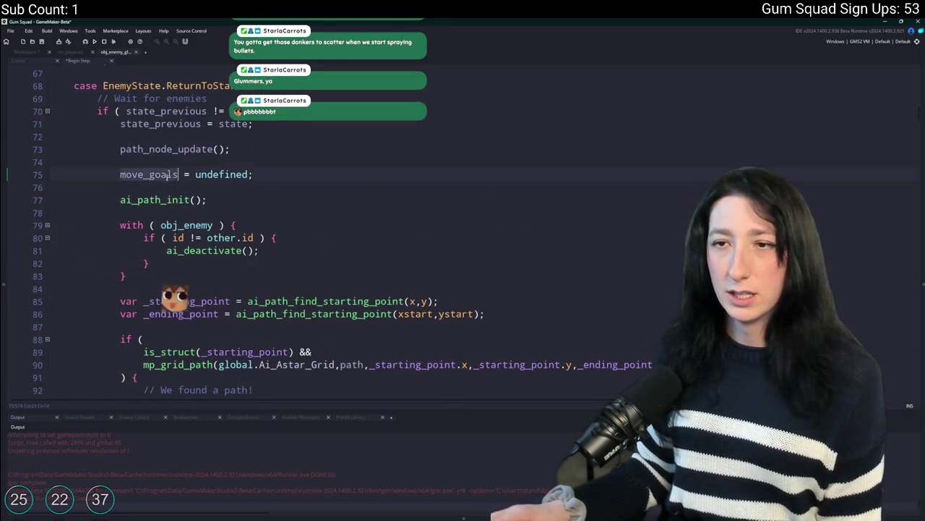
{"action": "scroll", "coordinate": [168, 174], "scroll_direction": "up", "scroll_amount": 6}
{"action": "scroll", "coordinate": [295, 199], "scroll_direction": "down", "scroll_amount": 4}
{"action": "scroll", "coordinate": [295, 200], "scroll_direction": "down", "scroll_amount": 15}
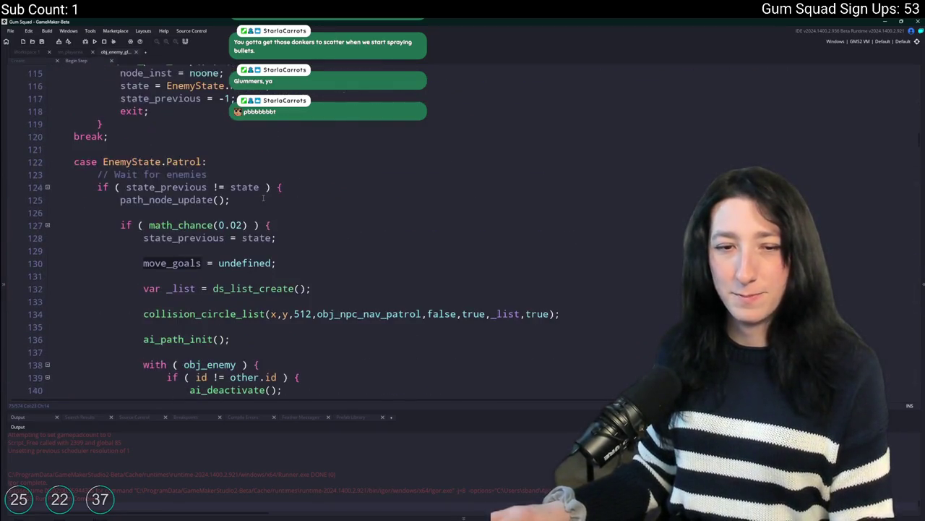
{"action": "scroll", "coordinate": [263, 197], "scroll_direction": "down", "scroll_amount": 2}
{"action": "scroll", "coordinate": [246, 181], "scroll_direction": "up", "scroll_amount": 3}
{"action": "scroll", "coordinate": [217, 164], "scroll_direction": "down", "scroll_amount": 6}
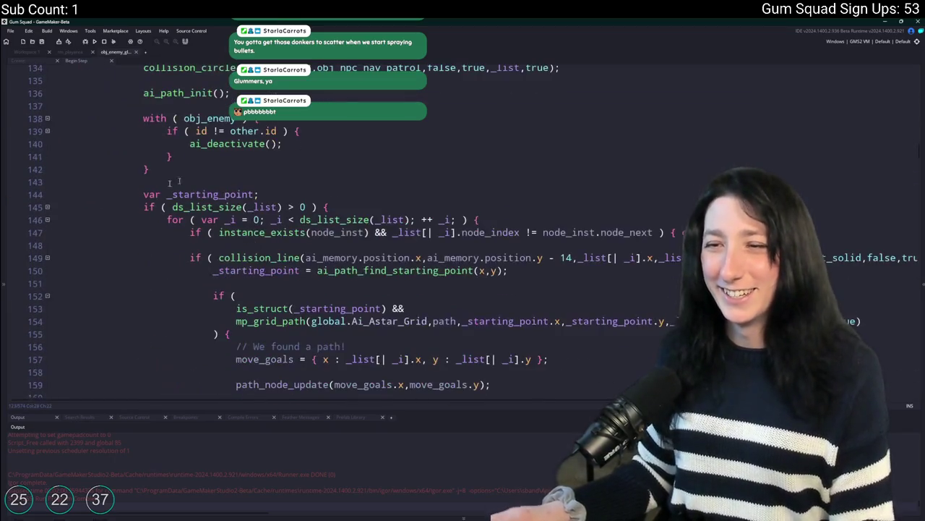
{"action": "scroll", "coordinate": [103, 131], "scroll_direction": "down", "scroll_amount": 16}
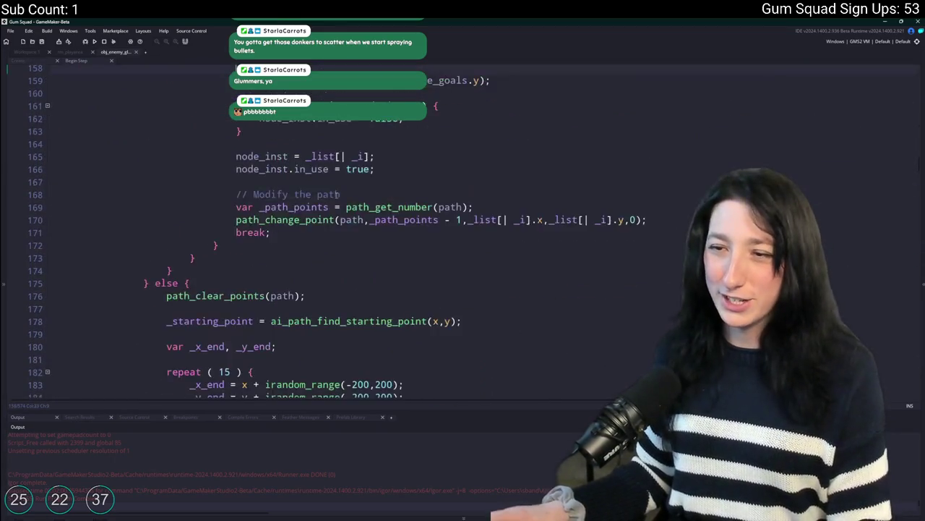
{"action": "scroll", "coordinate": [332, 206], "scroll_direction": "down", "scroll_amount": 1}
{"action": "scroll", "coordinate": [329, 206], "scroll_direction": "up", "scroll_amount": 1}
{"action": "scroll", "coordinate": [326, 206], "scroll_direction": "down", "scroll_amount": 13}
{"action": "scroll", "coordinate": [324, 206], "scroll_direction": "down", "scroll_amount": 20}
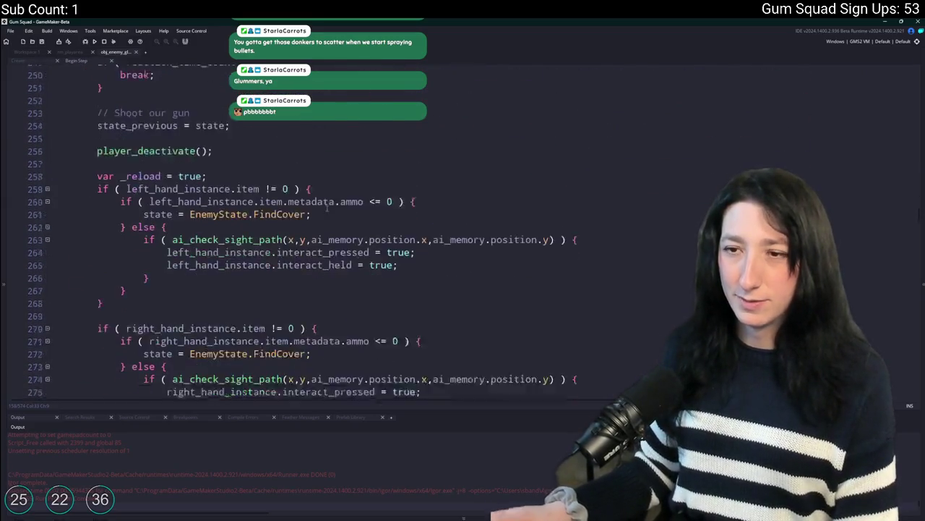
{"action": "scroll", "coordinate": [311, 181], "scroll_direction": "down", "scroll_amount": 9}
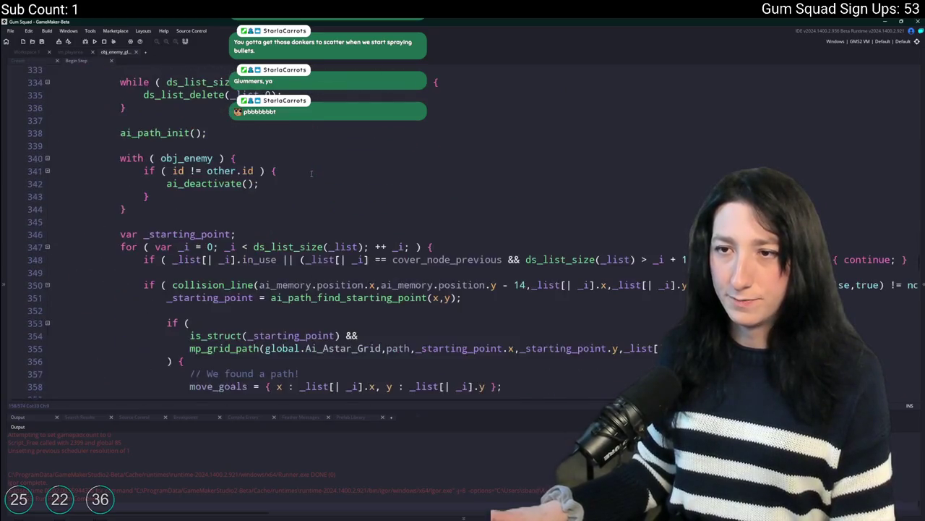
{"action": "scroll", "coordinate": [307, 192], "scroll_direction": "up", "scroll_amount": 3}
{"action": "scroll", "coordinate": [306, 195], "scroll_direction": "down", "scroll_amount": 3}
{"action": "scroll", "coordinate": [303, 191], "scroll_direction": "up", "scroll_amount": 2}
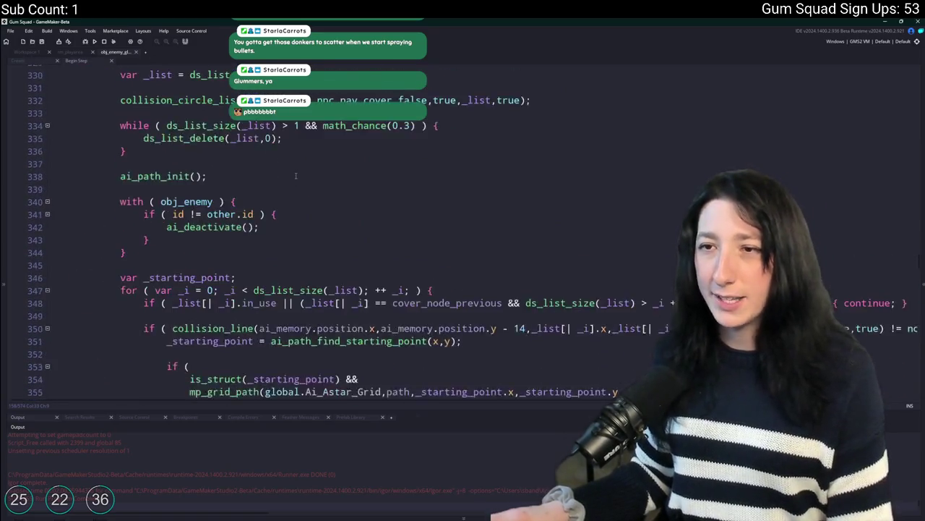
{"action": "scroll", "coordinate": [300, 185], "scroll_direction": "down", "scroll_amount": 9}
{"action": "scroll", "coordinate": [297, 174], "scroll_direction": "up", "scroll_amount": 2}
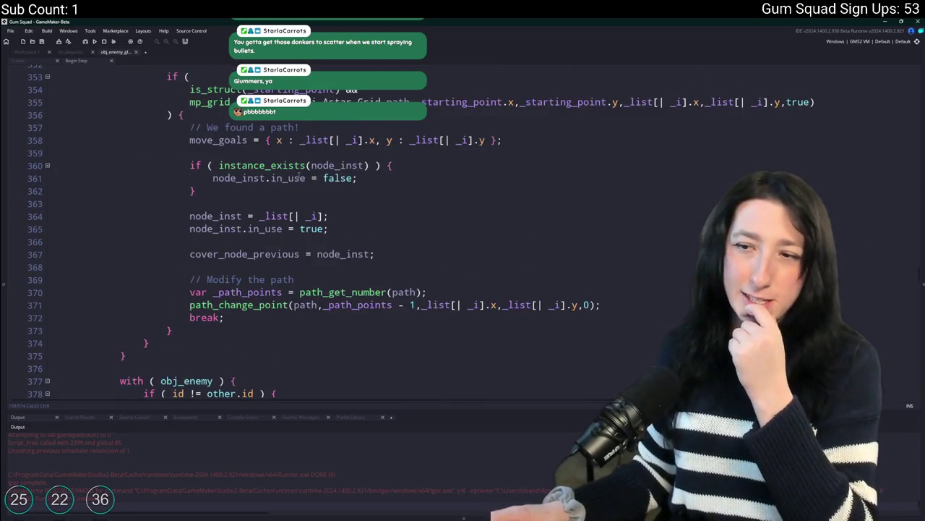
{"action": "scroll", "coordinate": [299, 175], "scroll_direction": "up", "scroll_amount": 13}
{"action": "scroll", "coordinate": [267, 158], "scroll_direction": "down", "scroll_amount": 3}
{"action": "scroll", "coordinate": [267, 157], "scroll_direction": "down", "scroll_amount": 7}
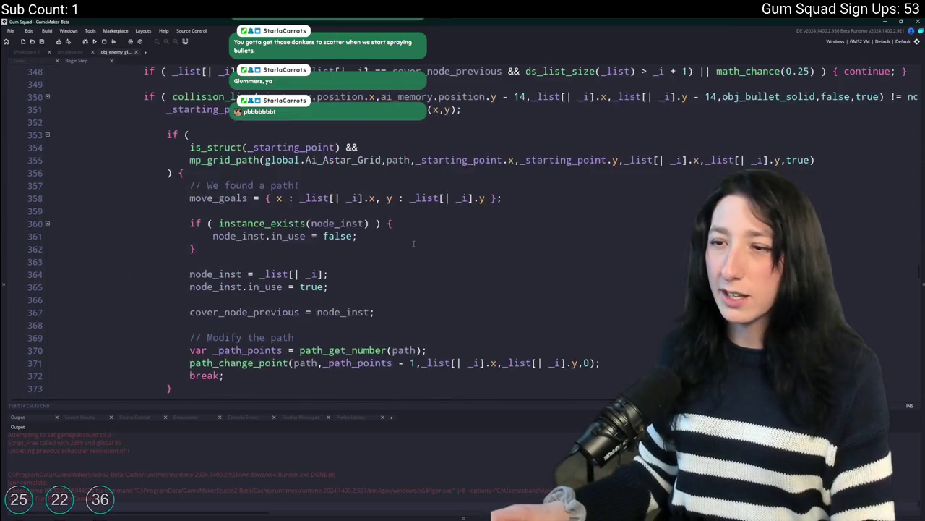
{"action": "left_click", "coordinate": [431, 297]}
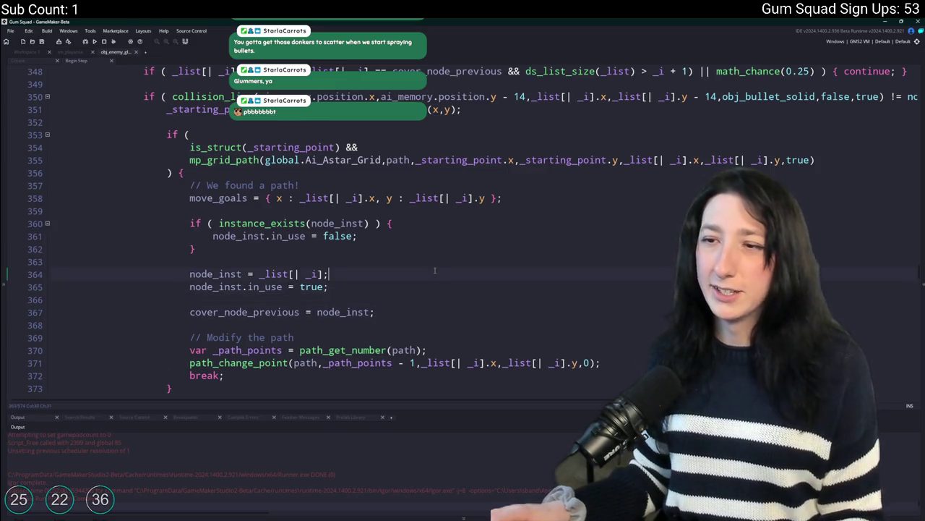
{"action": "scroll", "coordinate": [400, 296], "scroll_direction": "down", "scroll_amount": 8}
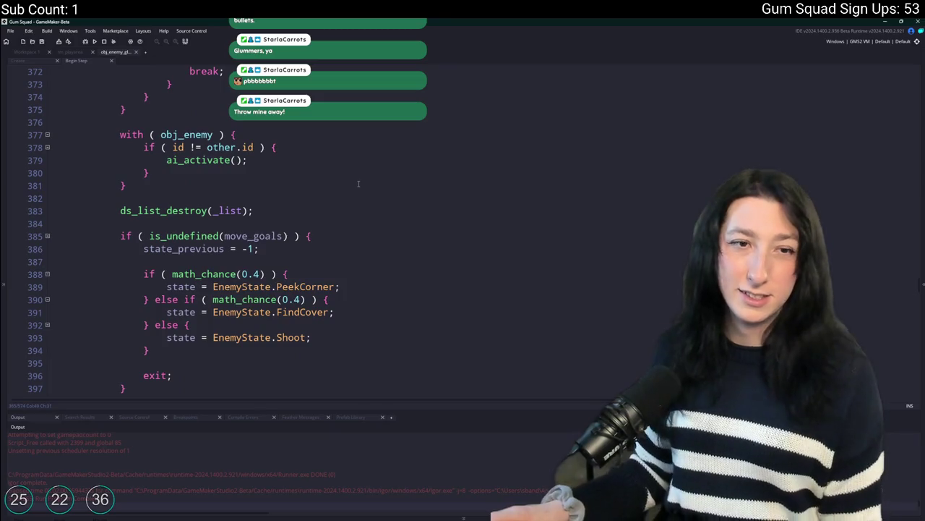
{"action": "scroll", "coordinate": [357, 183], "scroll_direction": "down", "scroll_amount": 3}
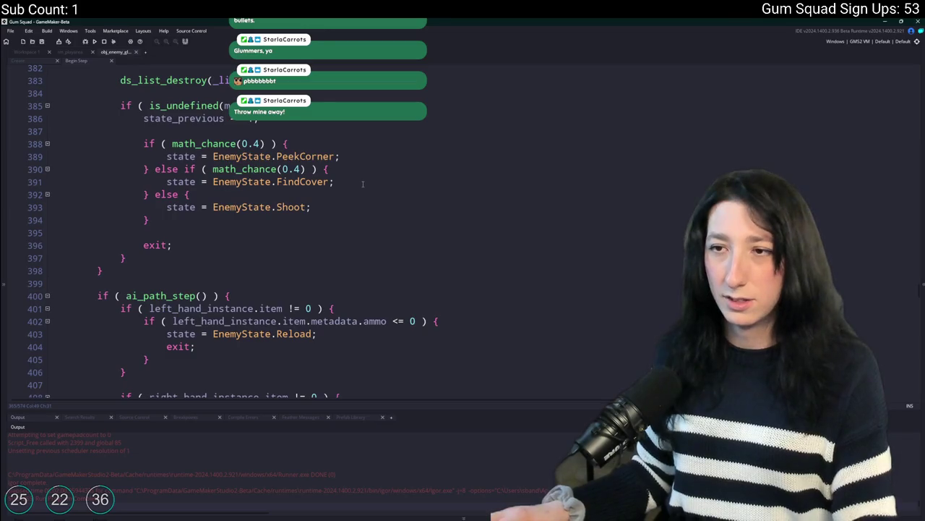
{"action": "scroll", "coordinate": [363, 183], "scroll_direction": "down", "scroll_amount": 15}
{"action": "scroll", "coordinate": [361, 194], "scroll_direction": "down", "scroll_amount": 9}
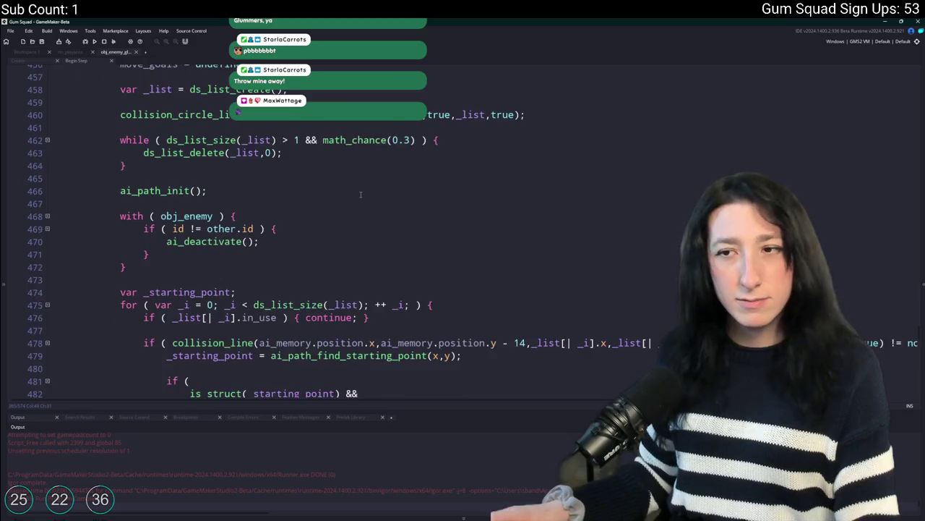
{"action": "scroll", "coordinate": [360, 194], "scroll_direction": "down", "scroll_amount": 6}
{"action": "scroll", "coordinate": [361, 194], "scroll_direction": "up", "scroll_amount": 7}
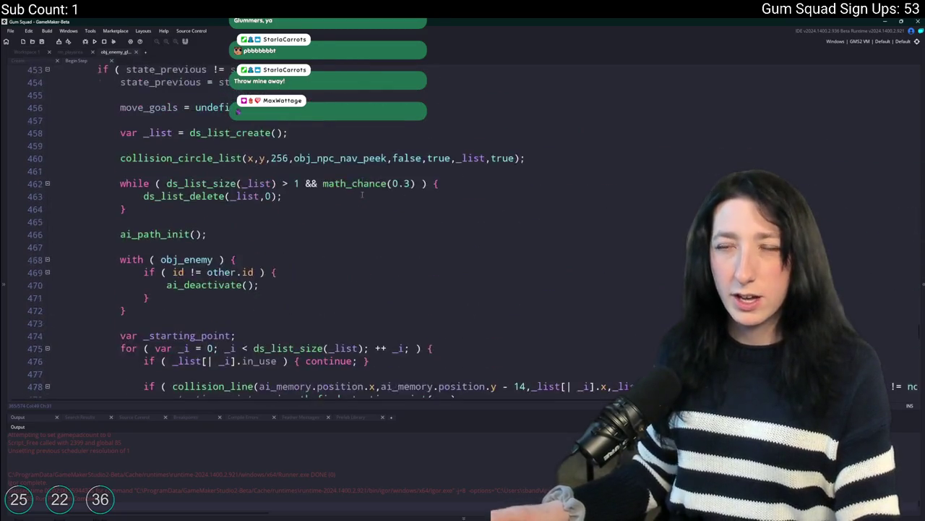
{"action": "scroll", "coordinate": [362, 194], "scroll_direction": "up", "scroll_amount": 2}
{"action": "scroll", "coordinate": [342, 192], "scroll_direction": "down", "scroll_amount": 19}
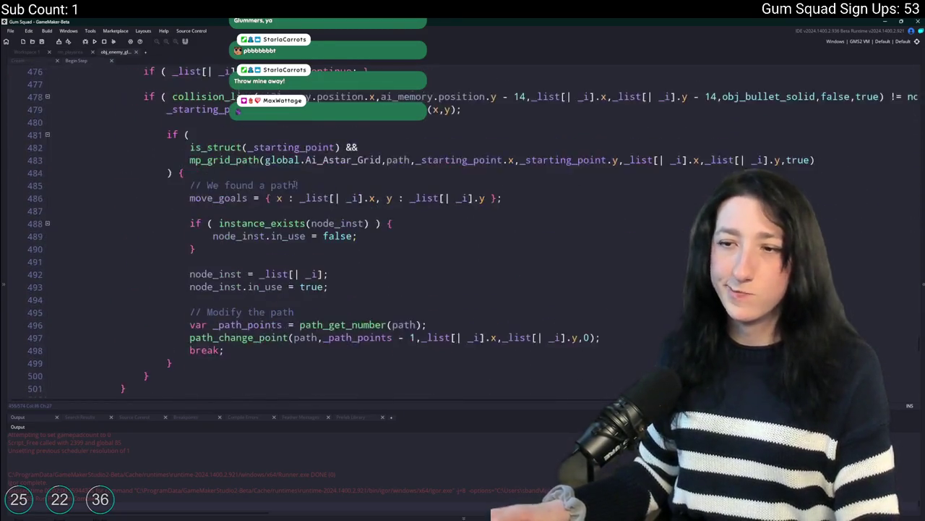
{"action": "scroll", "coordinate": [294, 195], "scroll_direction": "down", "scroll_amount": 8}
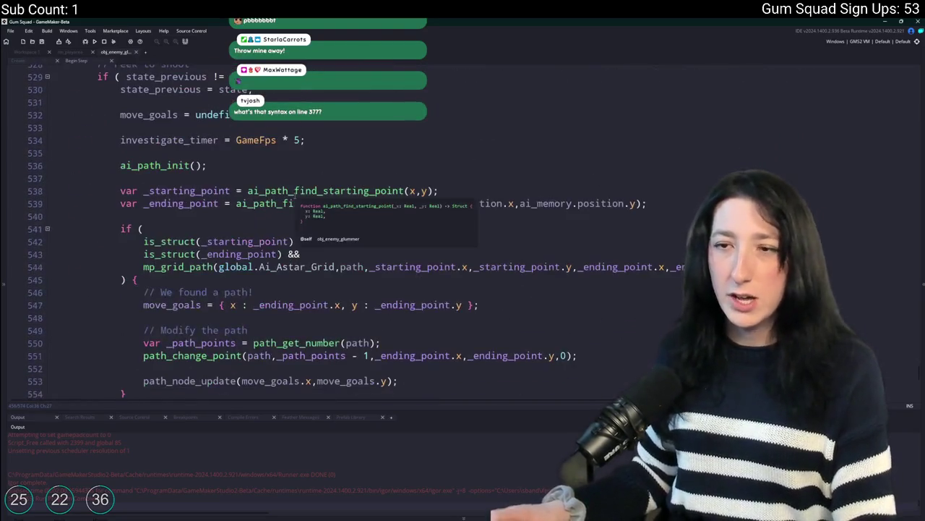
{"action": "scroll", "coordinate": [295, 190], "scroll_direction": "down", "scroll_amount": 7}
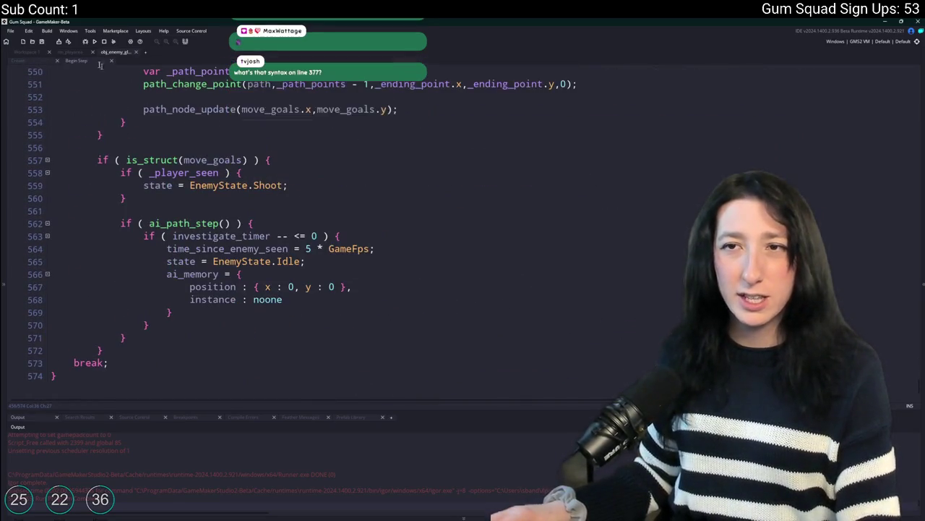
Search the obj_enemy code for path_node_update and jump forward through the matches
{"action": "key", "text": "ctrl+f"}
{"action": "key", "text": "Return"}
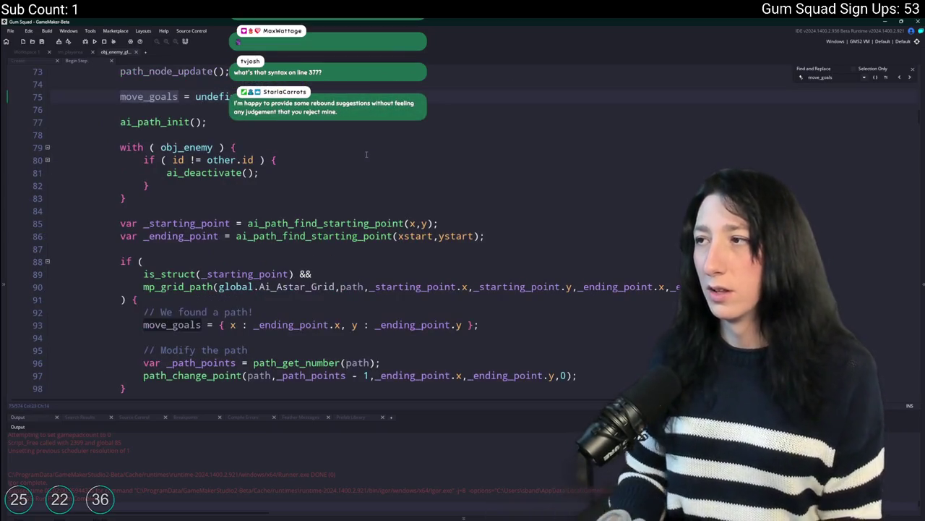
{"action": "type", "text": "pa"}
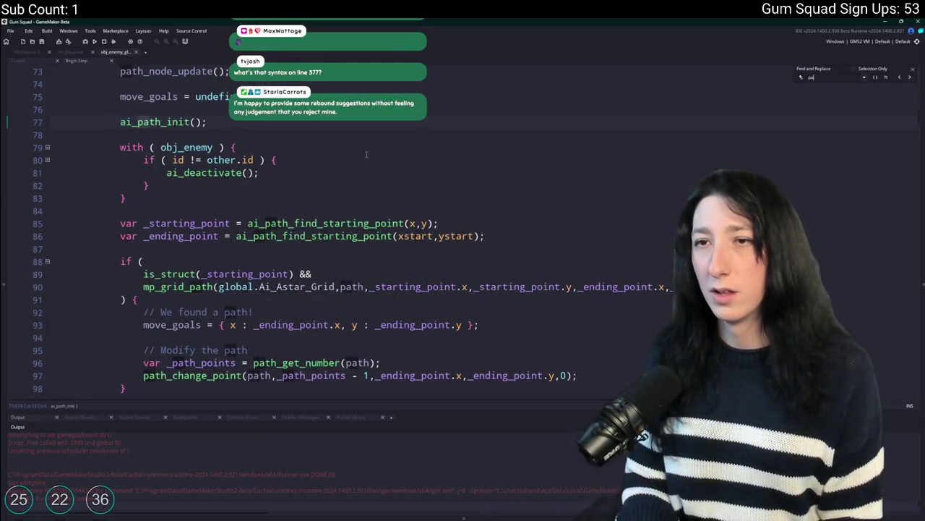
{"action": "type", "text": "th_node_update"}
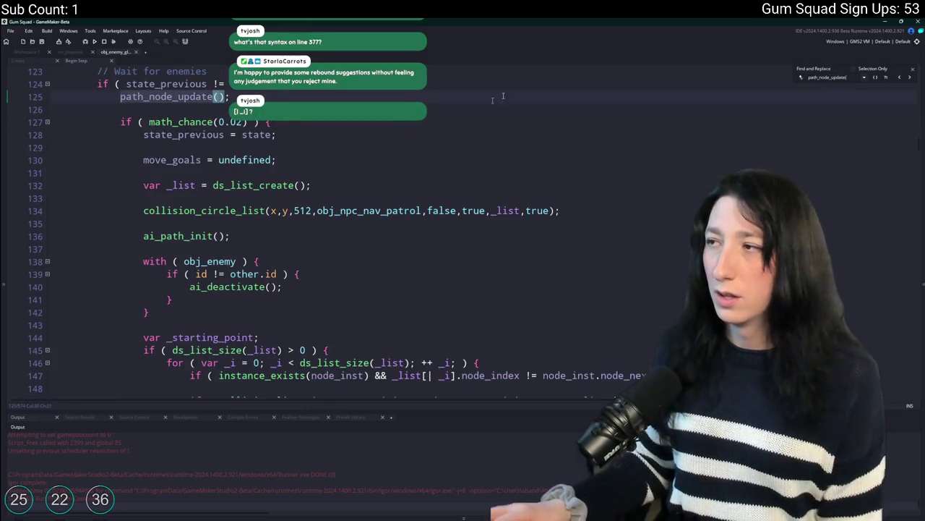
{"action": "left_click", "coordinate": [908, 78]}
{"action": "left_click", "coordinate": [908, 77]}
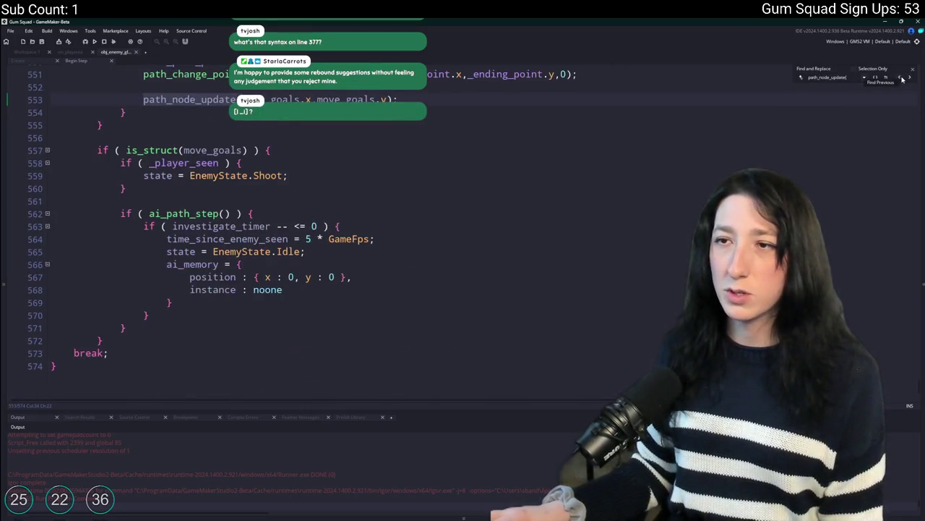
{"action": "left_click", "coordinate": [908, 77]}
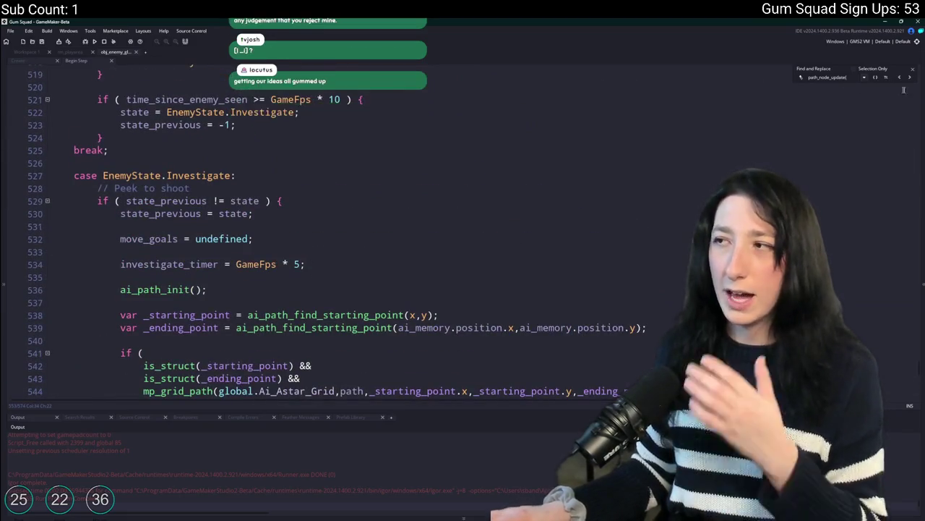
{"action": "left_click", "coordinate": [901, 79]}
Step back through earlier path_node_update calls, then change the search to peekPeekCorner
{"action": "scroll", "coordinate": [805, 125], "scroll_direction": "up", "scroll_amount": 5}
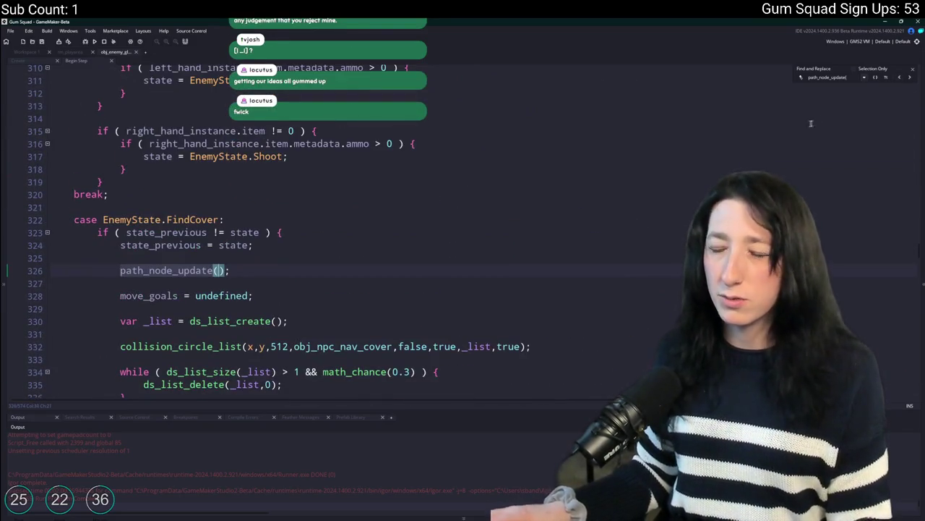
{"action": "left_click", "coordinate": [903, 80]}
{"action": "left_click", "coordinate": [903, 79]}
{"action": "left_click", "coordinate": [903, 79]}
{"action": "scroll", "coordinate": [462, 400], "scroll_direction": "up", "scroll_amount": 3}
{"action": "scroll", "coordinate": [408, 333], "scroll_direction": "up", "scroll_amount": 20}
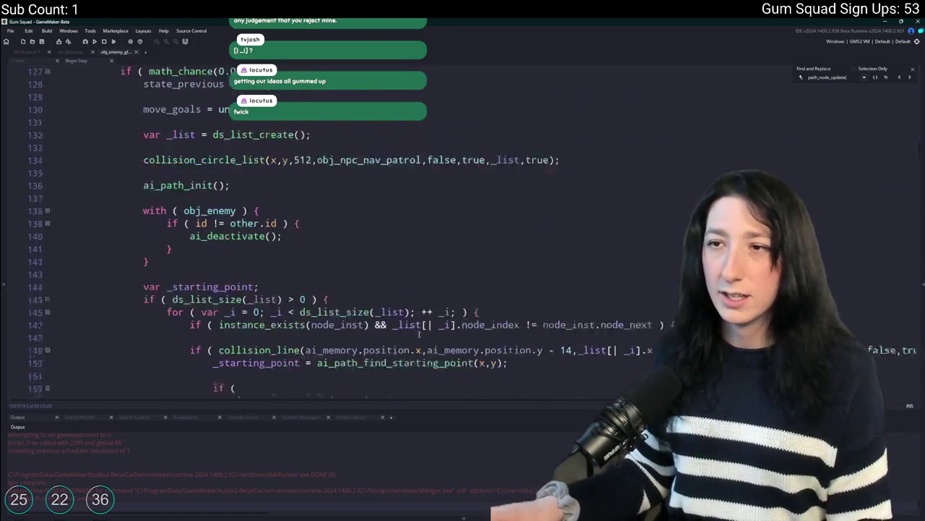
{"action": "scroll", "coordinate": [409, 333], "scroll_direction": "down", "scroll_amount": 15}
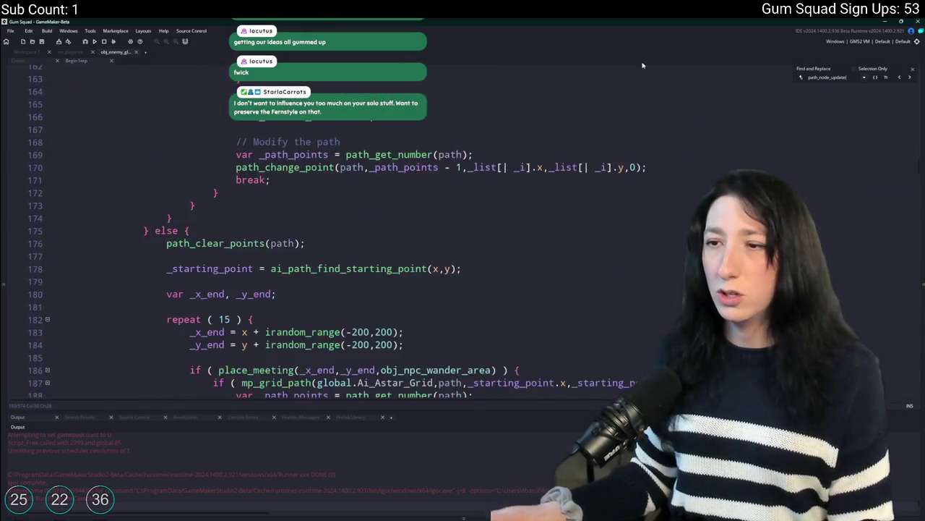
{"action": "scroll", "coordinate": [888, 84], "scroll_direction": "up", "scroll_amount": 12}
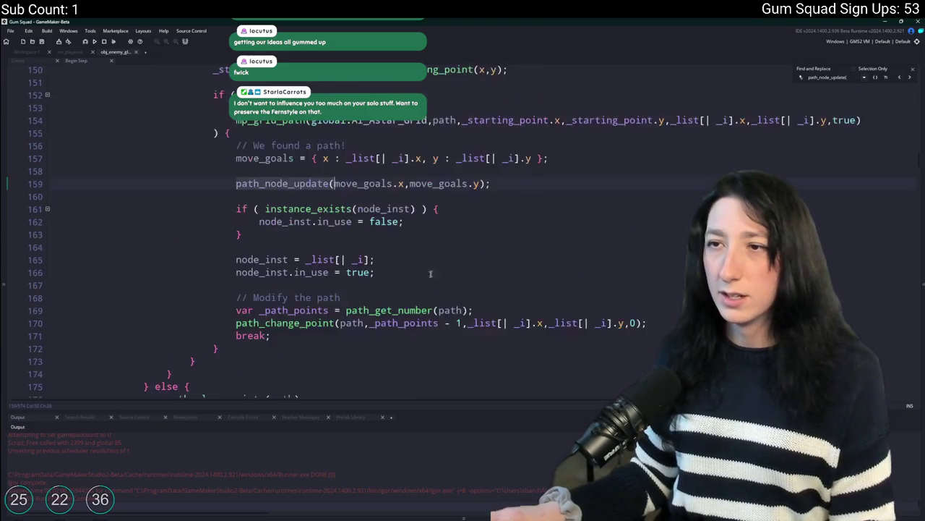
{"action": "scroll", "coordinate": [411, 262], "scroll_direction": "up", "scroll_amount": 6}
{"action": "scroll", "coordinate": [411, 263], "scroll_direction": "down", "scroll_amount": 6}
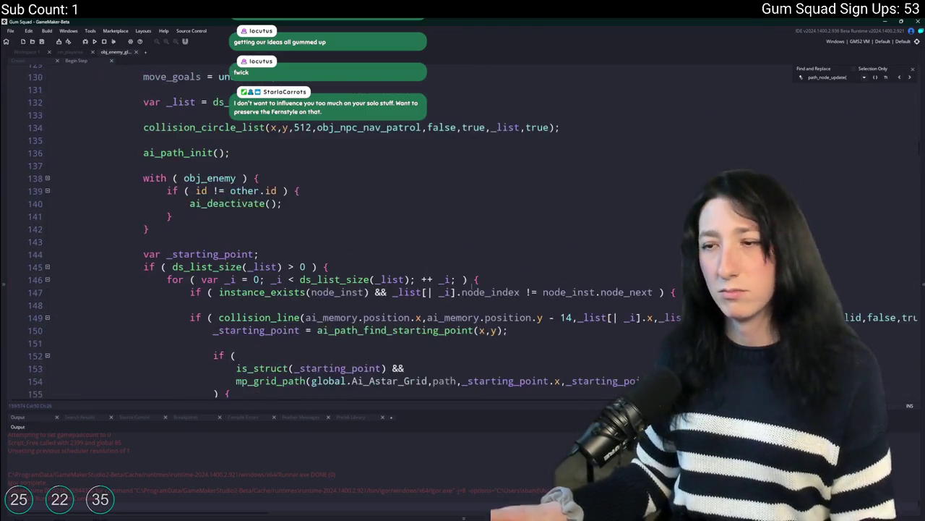
{"action": "scroll", "coordinate": [493, 388], "scroll_direction": "down", "scroll_amount": 1}
{"action": "left_click", "coordinate": [849, 76]}
{"action": "type", "text": "peek"}
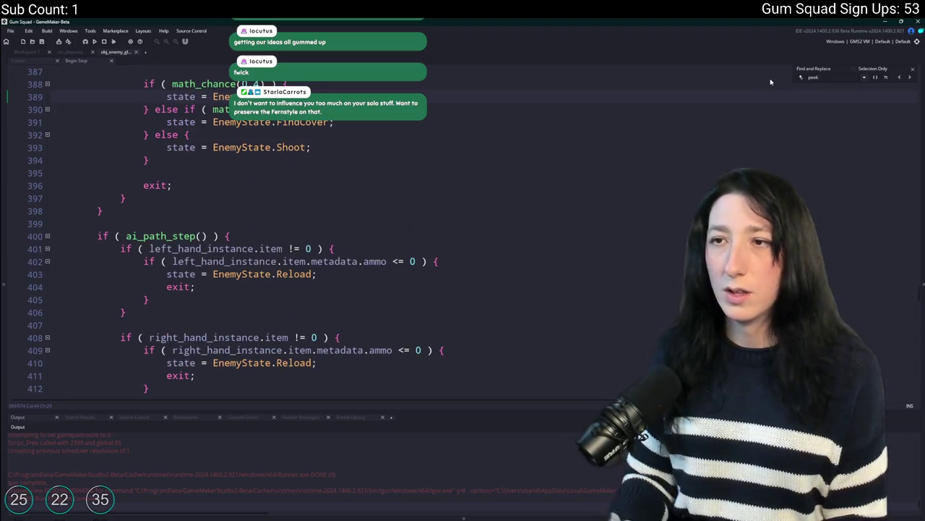
{"action": "type", "text": "PeekCorner:"}
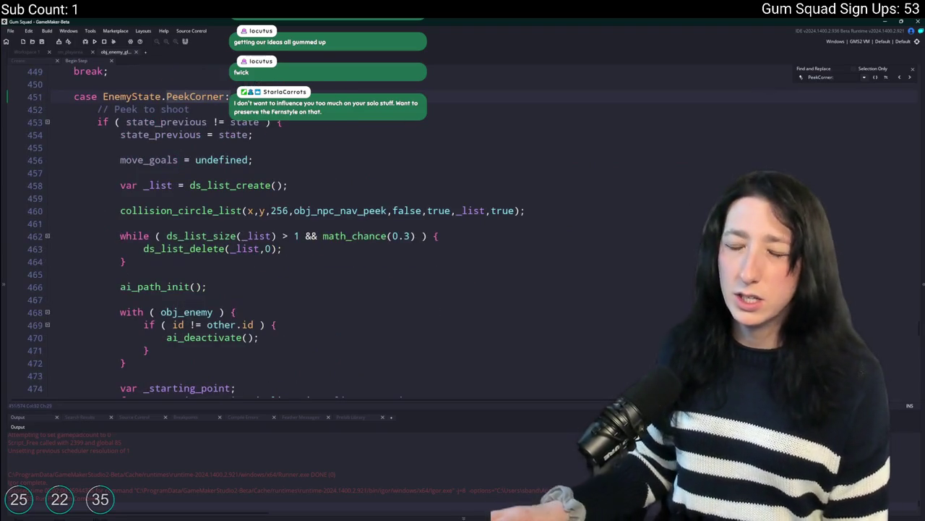
Paste the path_node_update call below path_change_point in the PeekCorner case
{"action": "left_click", "coordinate": [302, 123]}
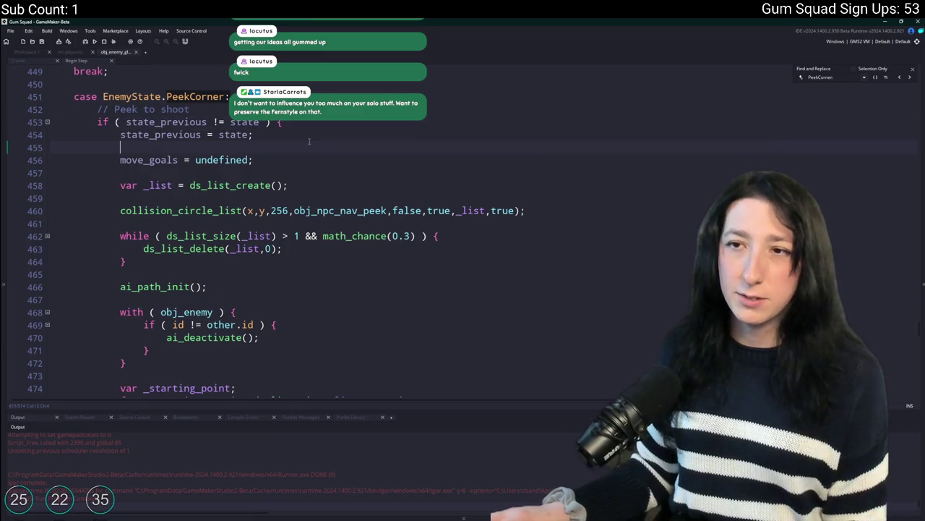
{"action": "scroll", "coordinate": [309, 141], "scroll_direction": "down", "scroll_amount": 3}
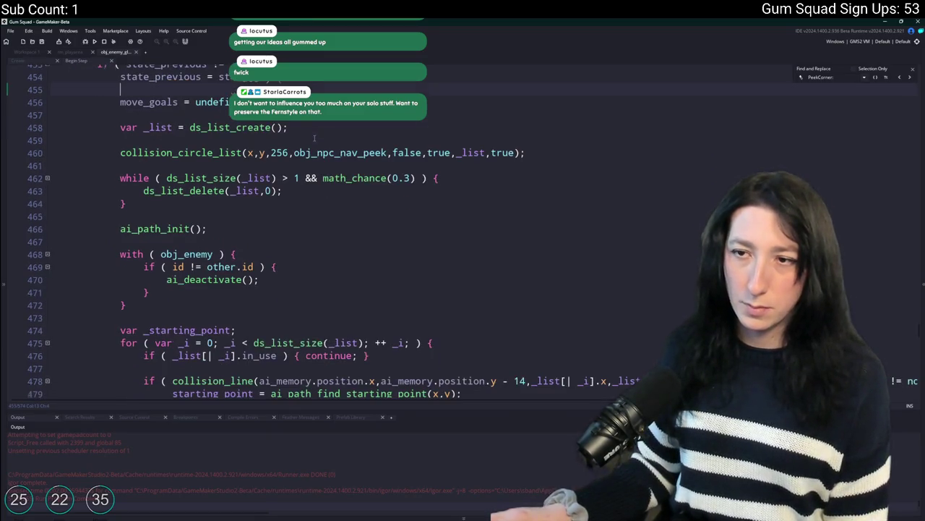
{"action": "scroll", "coordinate": [433, 249], "scroll_direction": "down", "scroll_amount": 5}
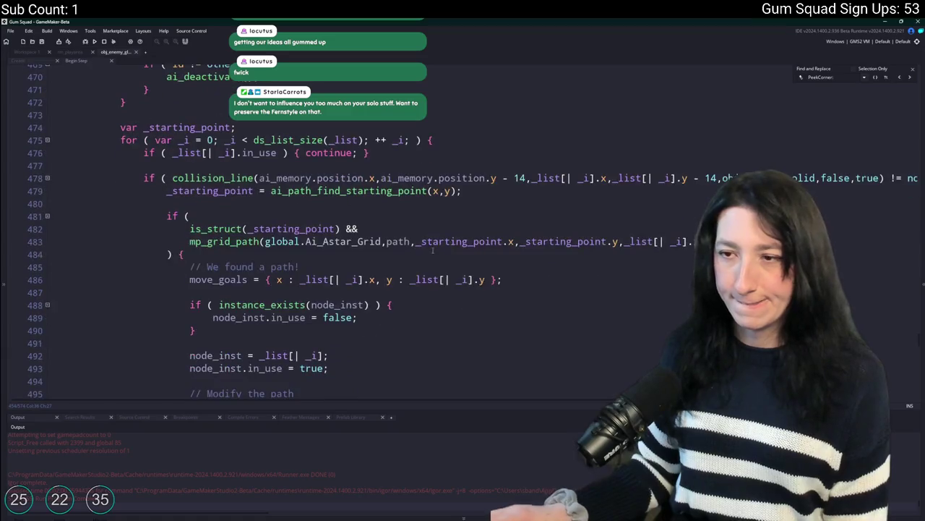
{"action": "scroll", "coordinate": [417, 311], "scroll_direction": "down", "scroll_amount": 4}
{"action": "left_click", "coordinate": [600, 303]}
{"action": "key", "text": "Return"}
{"action": "key", "text": "Return"}
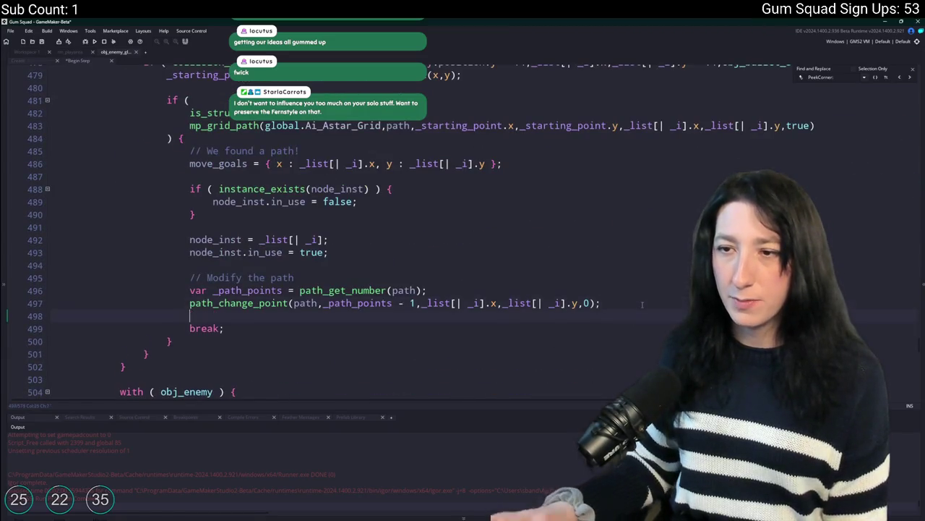
{"action": "type", "text": "path_node_update(move_goals.x,move_goals.y);"}
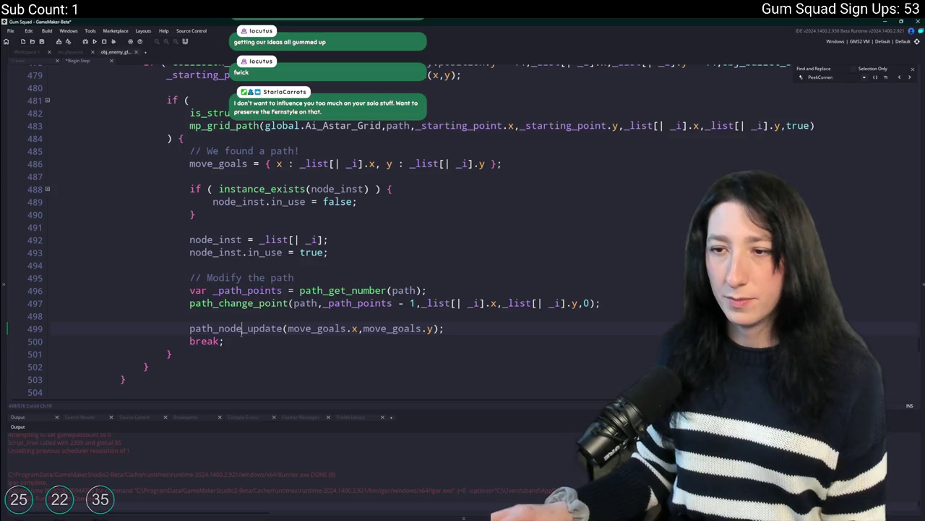
Add path_node_update after state_previous = state in PeekCorner and close the search
{"action": "scroll", "coordinate": [249, 332], "scroll_direction": "up", "scroll_amount": 12}
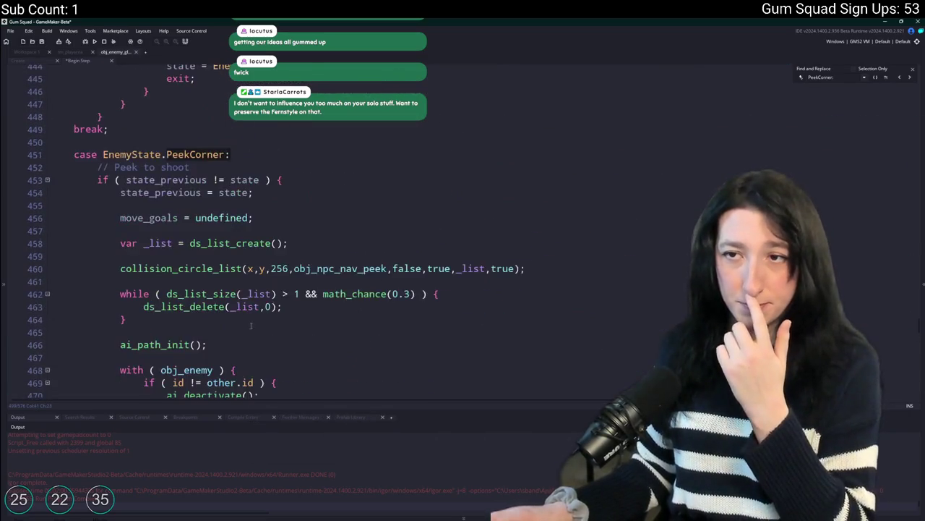
{"action": "left_click", "coordinate": [323, 195]}
{"action": "key", "text": "Return"}
{"action": "key", "text": "Return"}
{"action": "type", "text": "path_node_update();"}
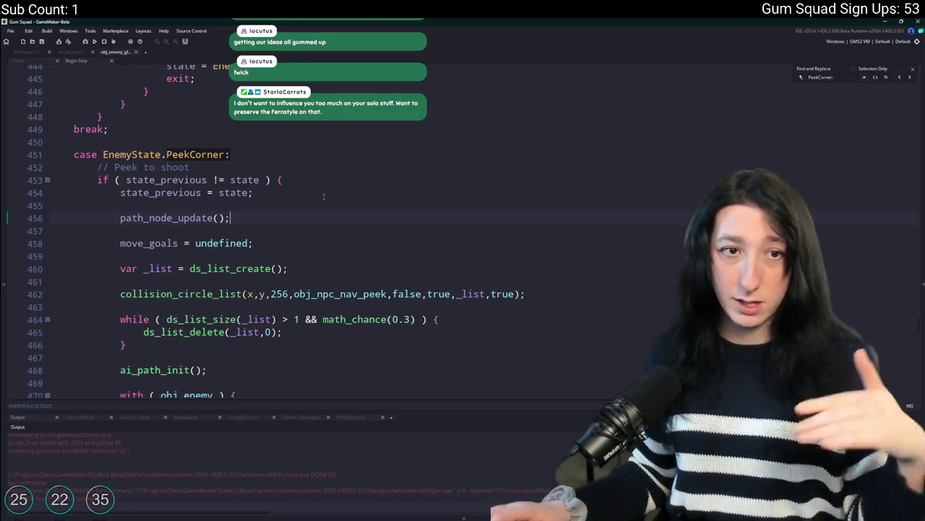
{"action": "left_click", "coordinate": [914, 71]}
{"action": "left_click", "coordinate": [494, 173]}
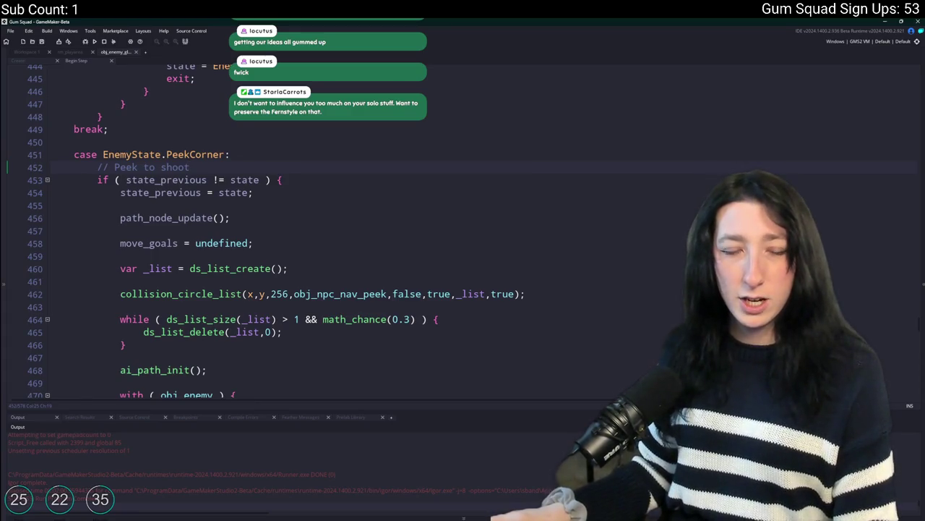
Search for '[| _i' and place the caret after the left-hand ammo check near line 405
{"action": "key", "text": "ctrl+f"}
{"action": "type", "text": "[| _i].x,_list[| _i].y - 14,obj_bullet_solid,false,true) != nc"}
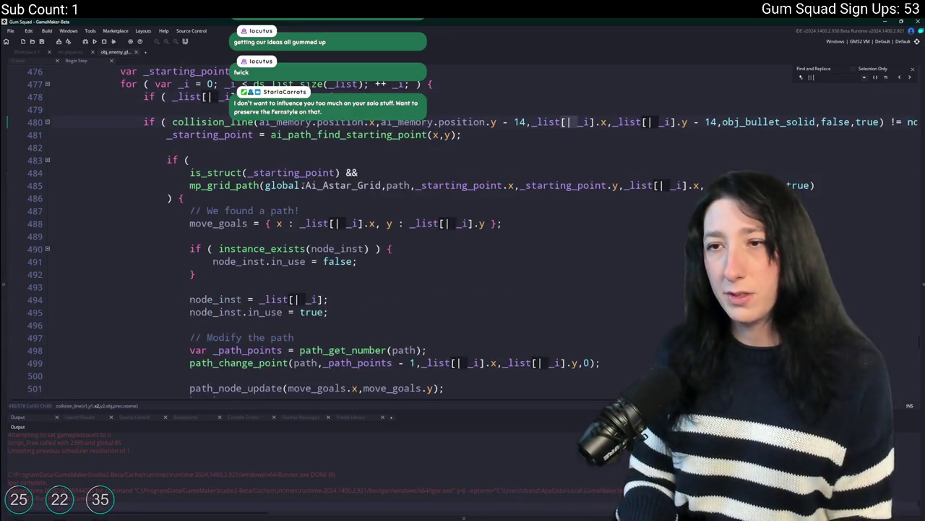
{"action": "scroll", "coordinate": [292, 185], "scroll_direction": "up", "scroll_amount": 3}
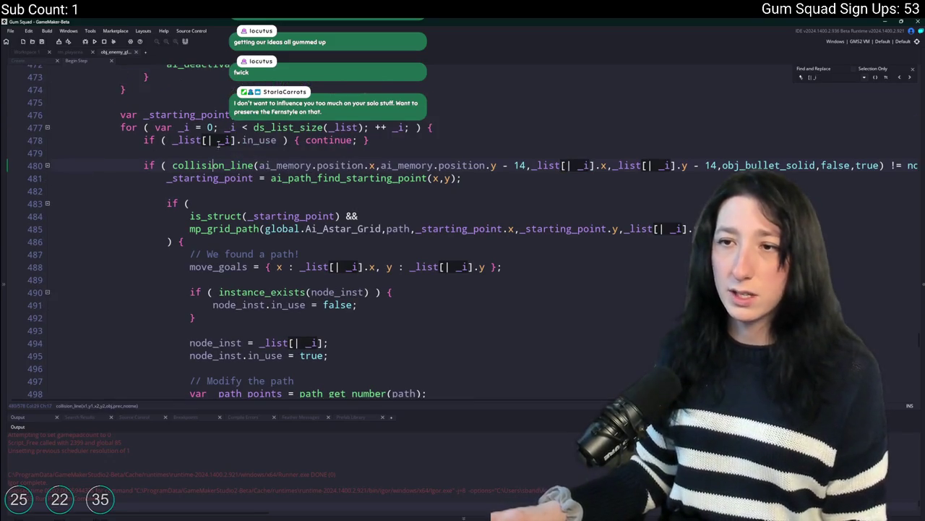
{"action": "left_click", "coordinate": [206, 140]}
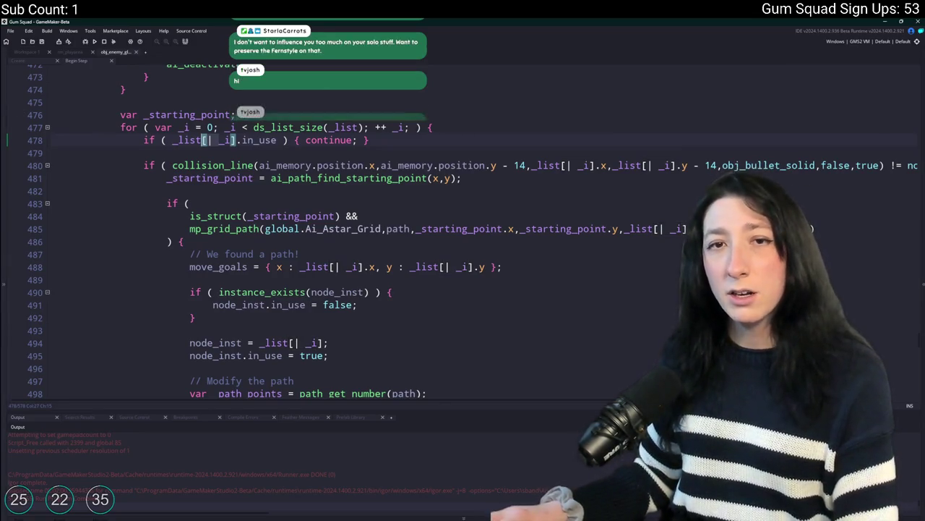
{"action": "scroll", "coordinate": [190, 172], "scroll_direction": "up", "scroll_amount": 1}
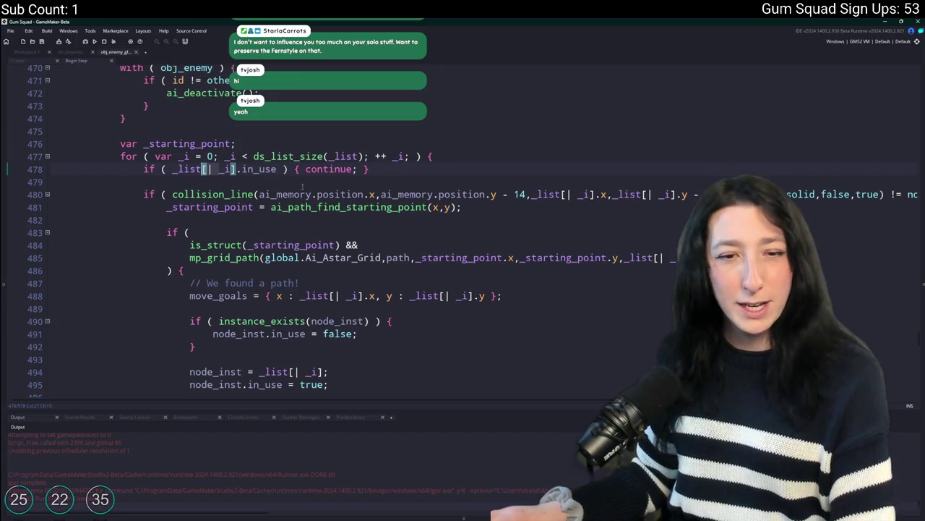
{"action": "left_click", "coordinate": [351, 122]}
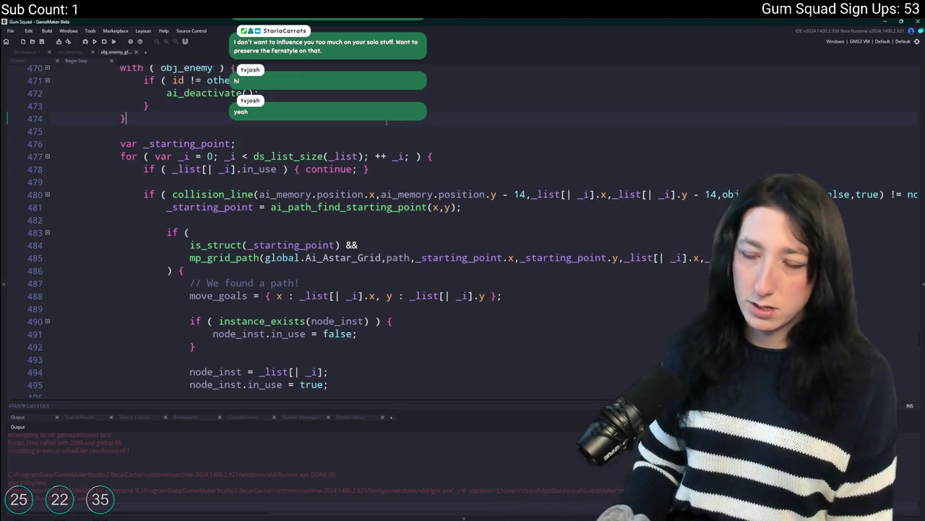
{"action": "scroll", "coordinate": [308, 125], "scroll_direction": "up", "scroll_amount": 20}
{"action": "left_click", "coordinate": [308, 122]}
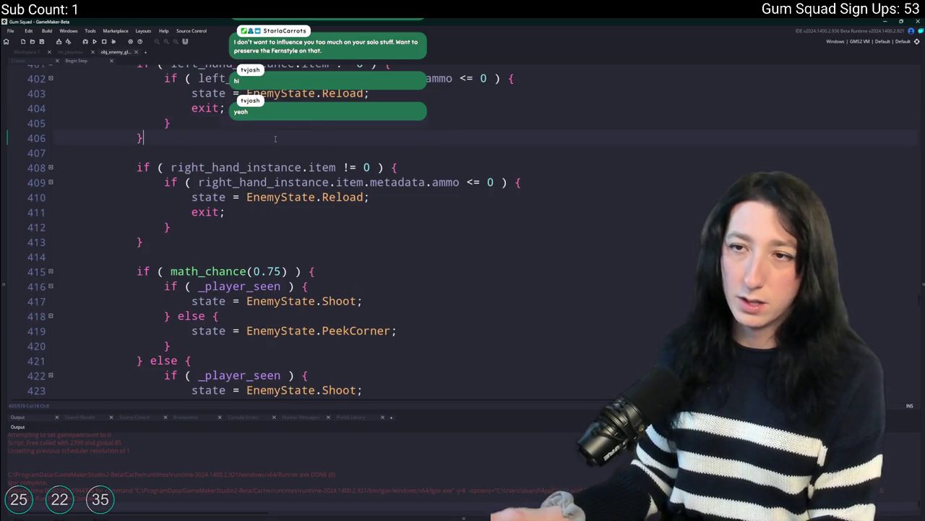
{"action": "left_click", "coordinate": [275, 138]}
Add scratch lines array[0] = 0;, a list[| accessor and map[? "0"]
{"action": "key", "text": "Return"}
{"action": "key", "text": "Return"}
{"action": "type", "text": "arra"}
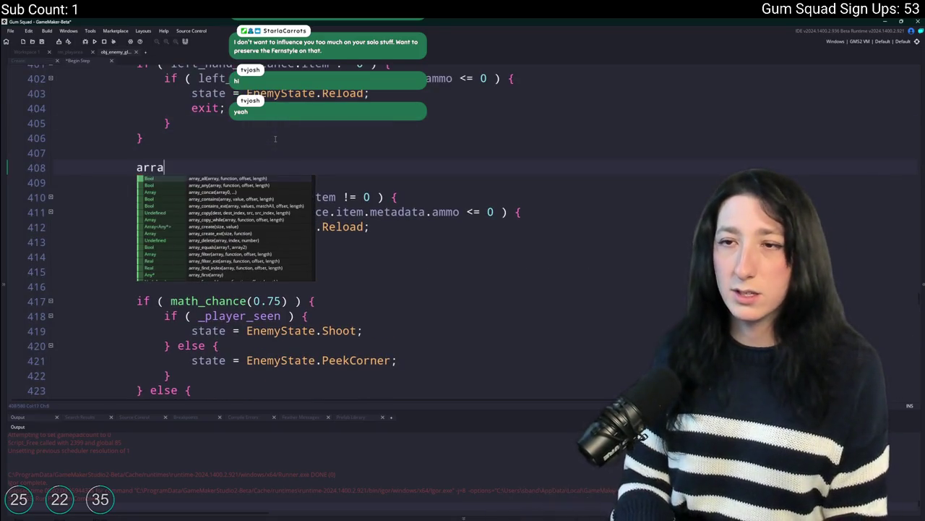
{"action": "type", "text": "y[0] = 0;"}
{"action": "key", "text": "Return"}
{"action": "type", "text": "list[|"}
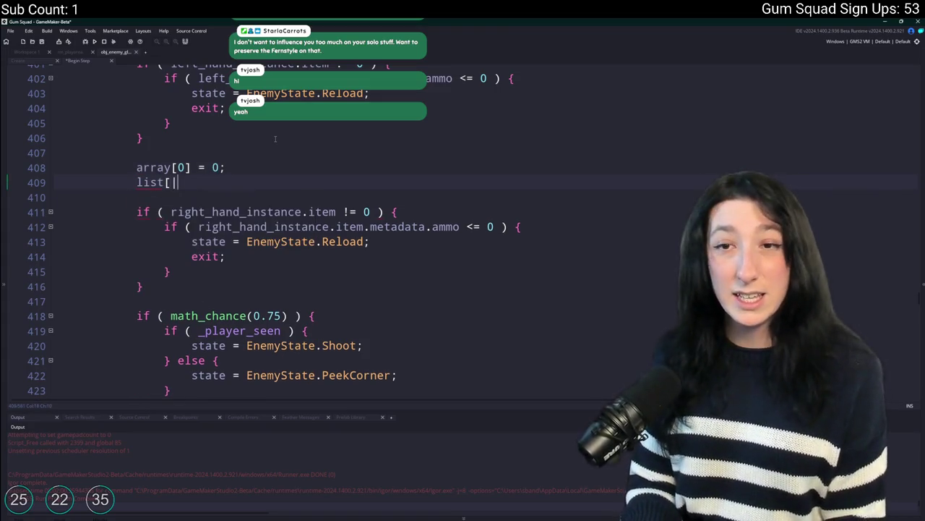
{"action": "type", "text": " 0] = 0;"}
{"action": "key", "text": "Return"}
{"action": "type", "text": "map[? "}
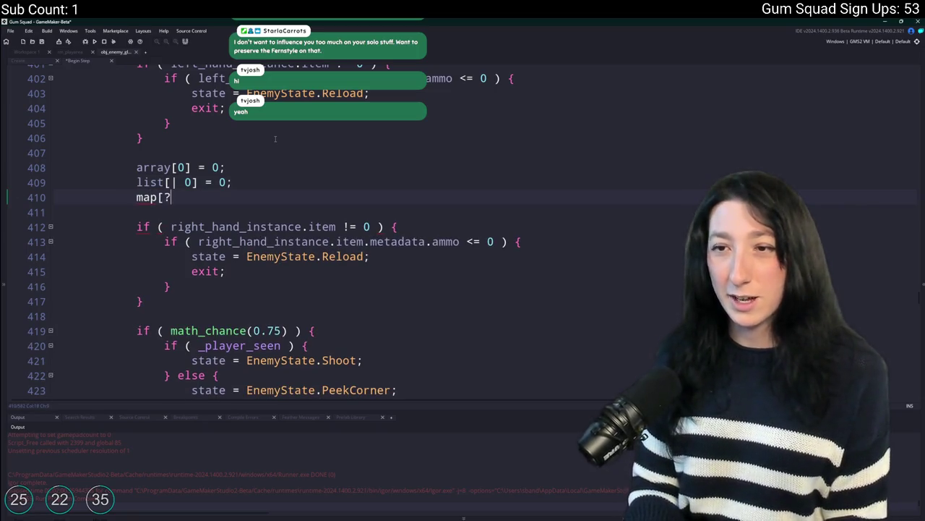
{"action": "type", "text": "\"0\"] = 0;"}
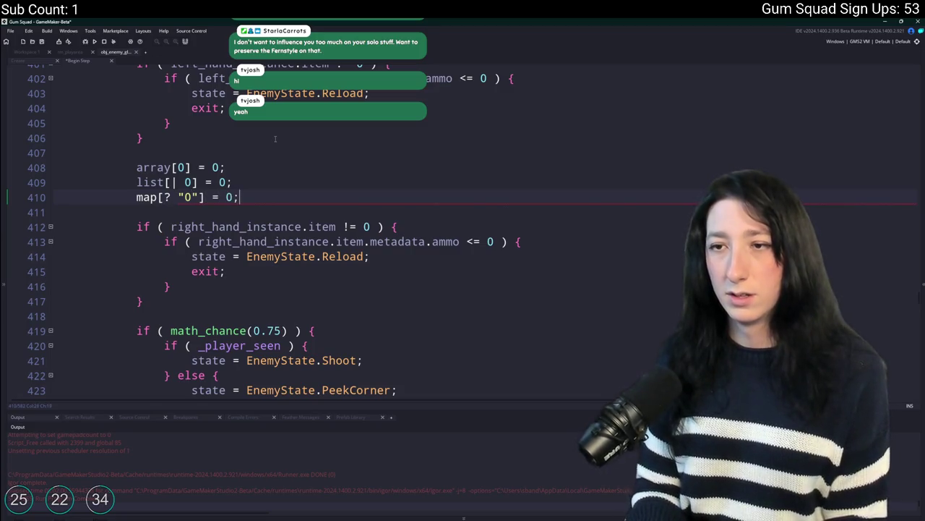
Add struct[$ and grid[# accessor example lines below the map example
{"action": "key", "text": "Return"}
{"action": "type", "text": "uct[$ 0] = 0;"}
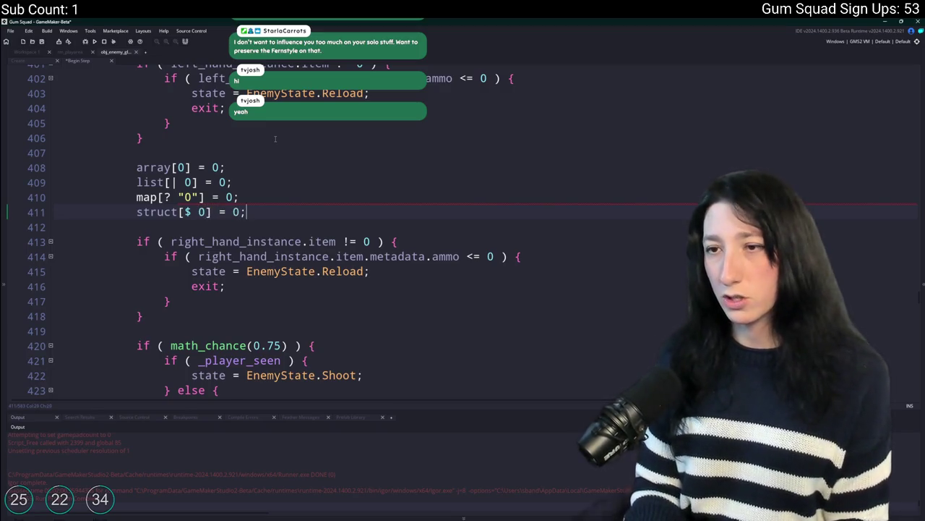
{"action": "type", "text": "] = 0;"}
{"action": "key", "text": "Return"}
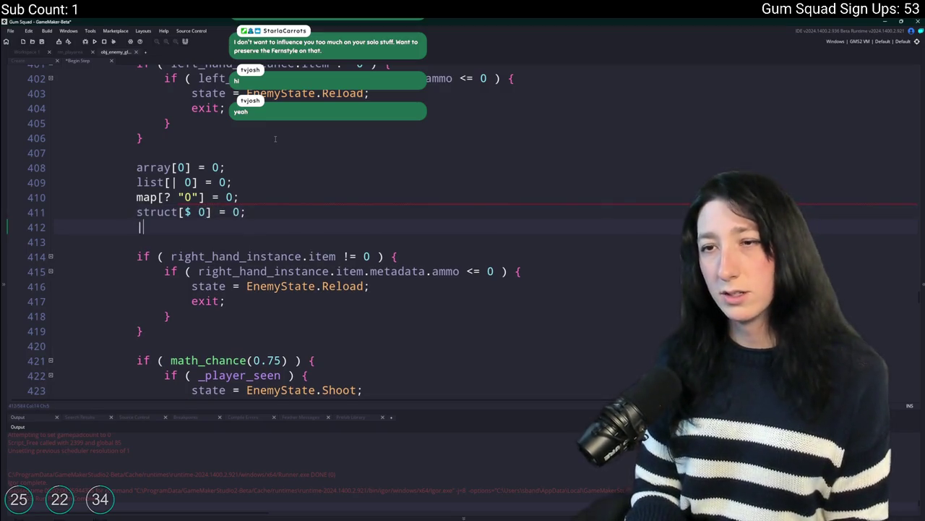
{"action": "key", "text": "BackSpace"}
{"action": "type", "text": "grid"}
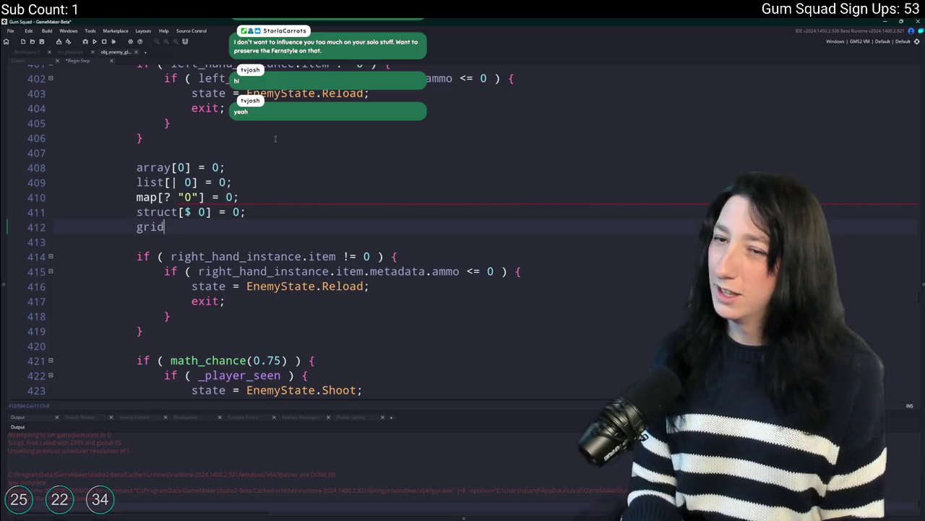
{"action": "type", "text": "[# "}
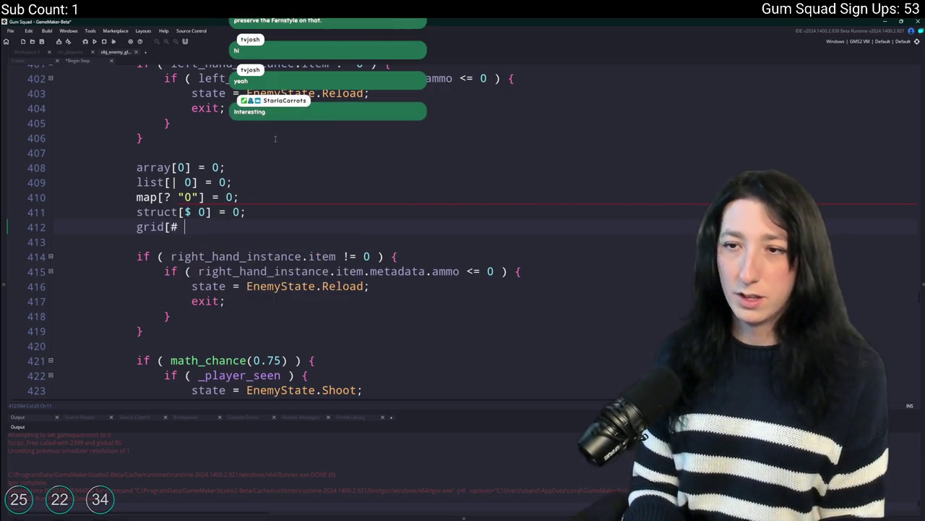
{"action": "type", "text": "0,0] = 0;"}
{"action": "key", "text": "Return"}
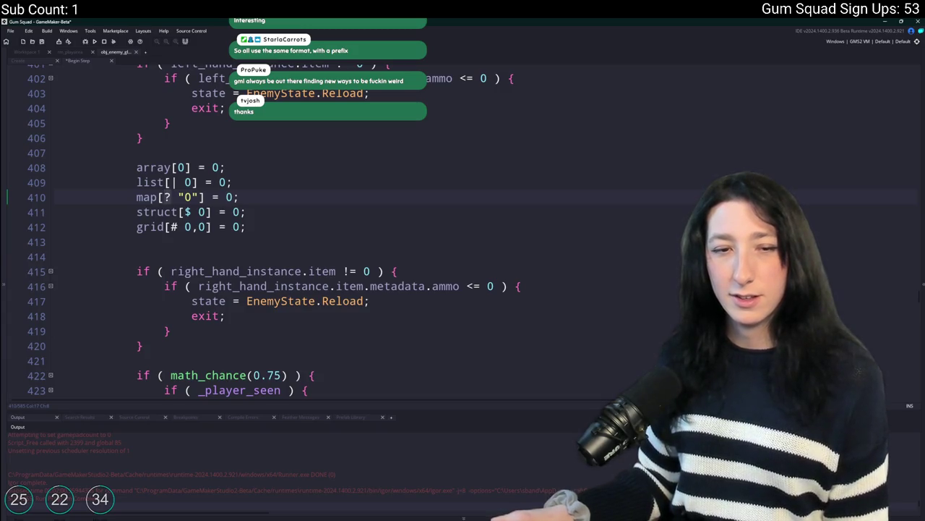
{"action": "left_click", "coordinate": [311, 192]}
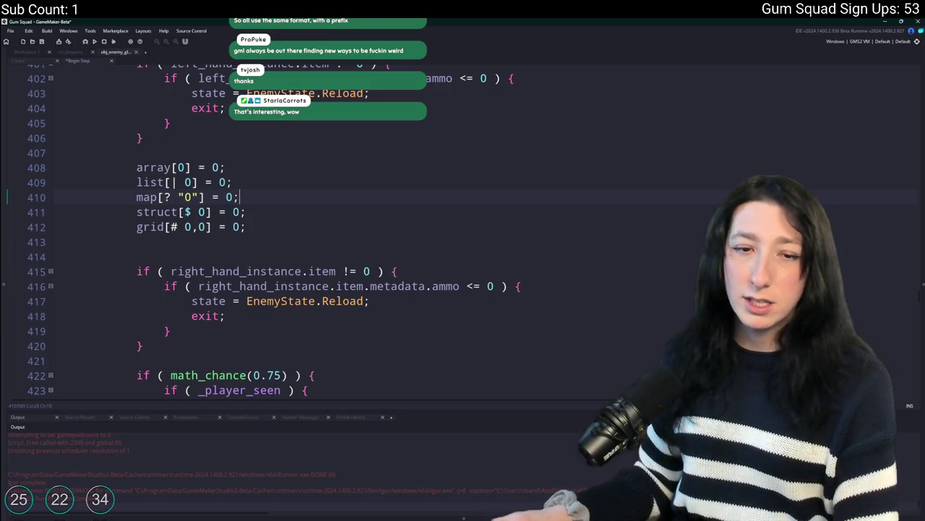
{"action": "left_click", "coordinate": [210, 141]}
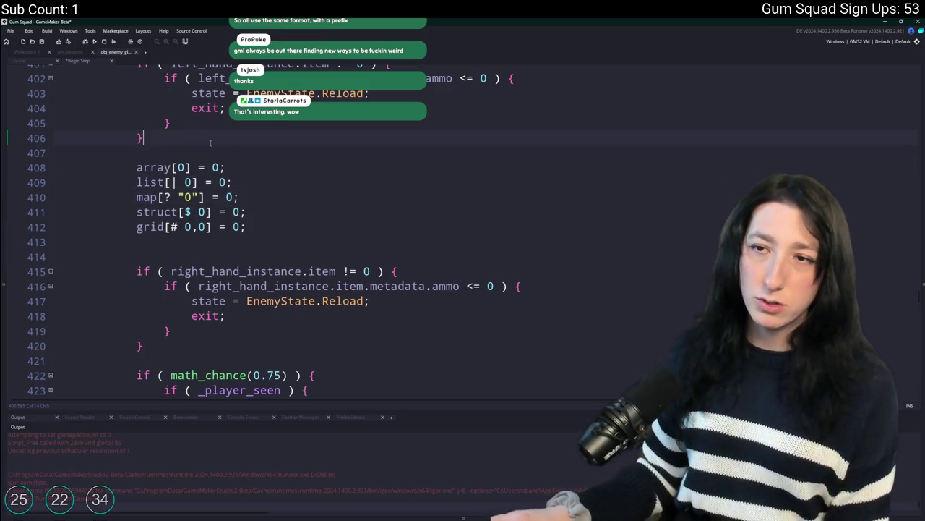
Write scratch lines var _list = ds_list_create(); and a _list == 0 comparison
{"action": "key", "text": "Return"}
{"action": "key", "text": "Return"}
{"action": "type", "text": "ds_list_create"}
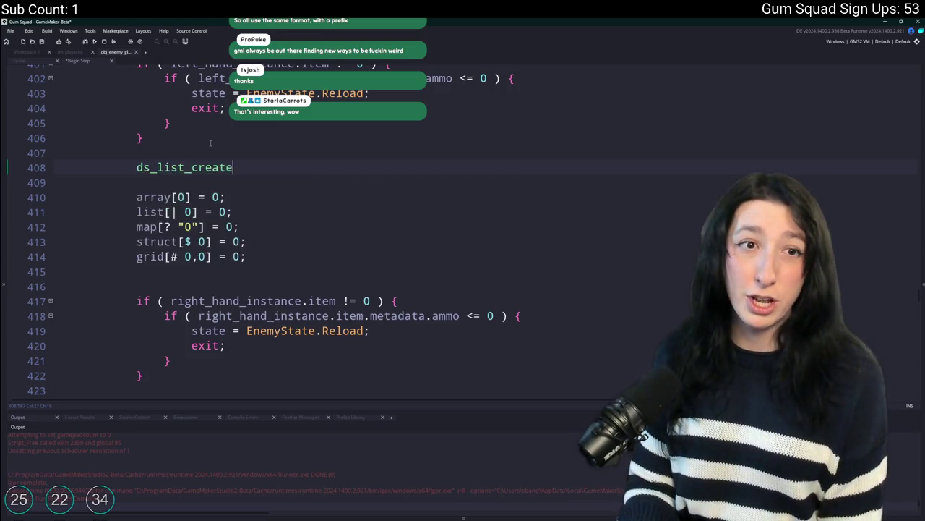
{"action": "type", "text": "();"}
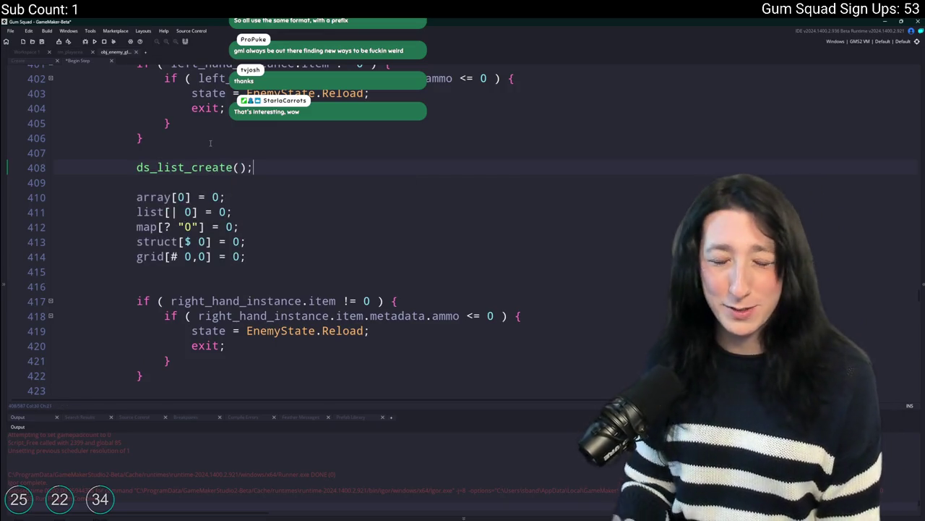
{"action": "left_click", "coordinate": [137, 167]}
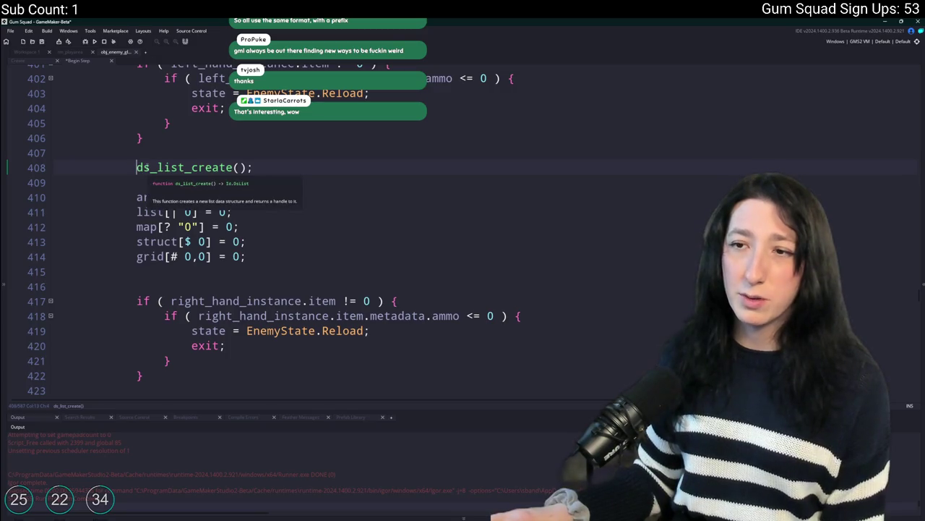
{"action": "type", "text": "var _list ="}
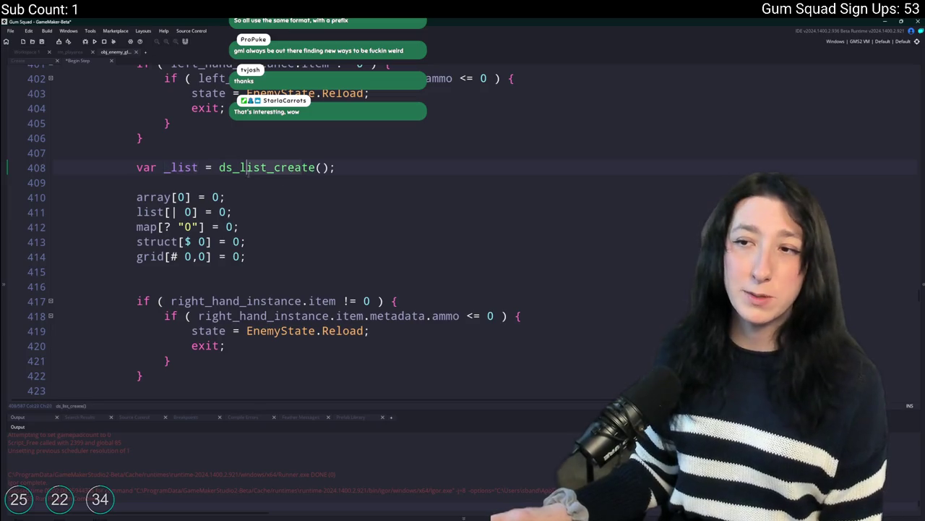
{"action": "left_click", "coordinate": [362, 167]}
{"action": "key", "text": "Return"}
{"action": "type", "text": "_list =="}
{"action": "key", "text": "BackSpace"}
{"action": "type", "text": "= 0"}
{"action": "type", "text": ">"}
Duplicate the list lines and turn the copy into _map = ds_map_create()
{"action": "left_click", "coordinate": [244, 190]}
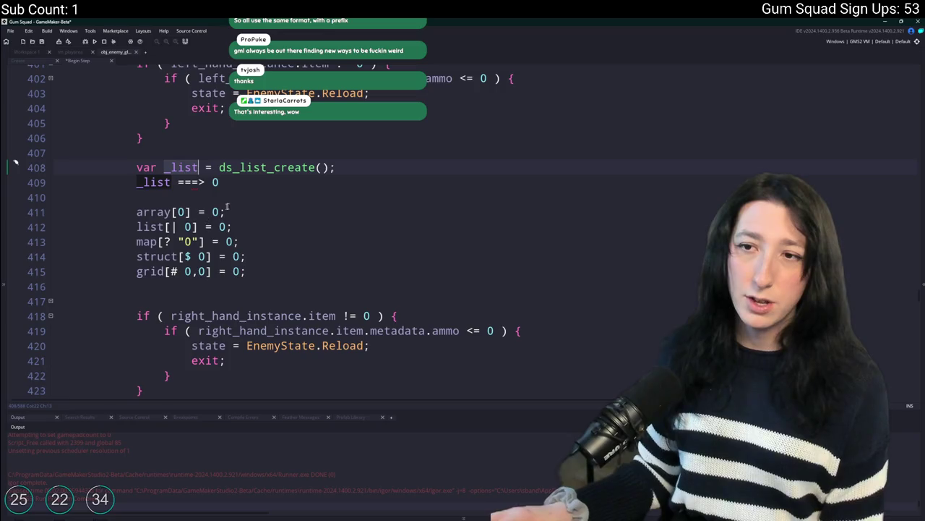
{"action": "key", "text": "ctrl+d"}
{"action": "left_click", "coordinate": [266, 182]}
{"action": "key", "text": "Return"}
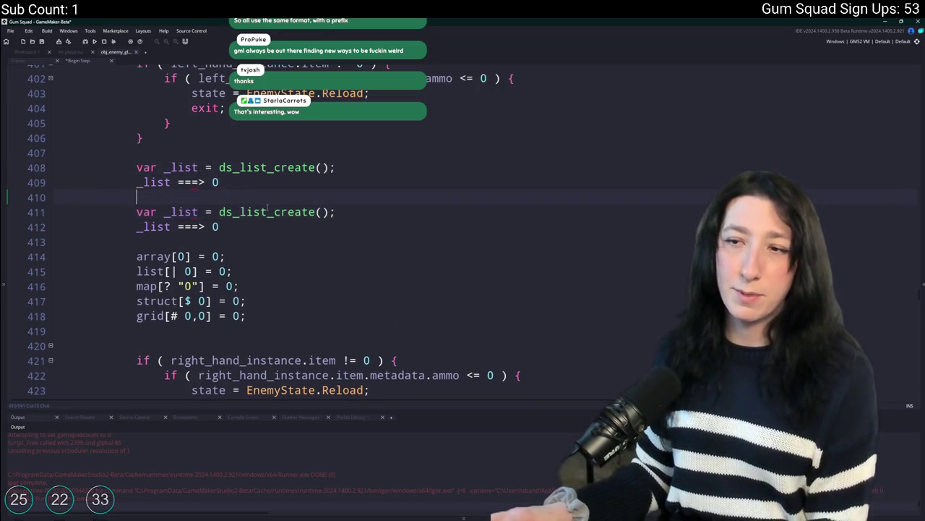
{"action": "left_click_drag", "start_coordinate": [240, 211], "coordinate": [266, 212]}
{"action": "type", "text": "map"}
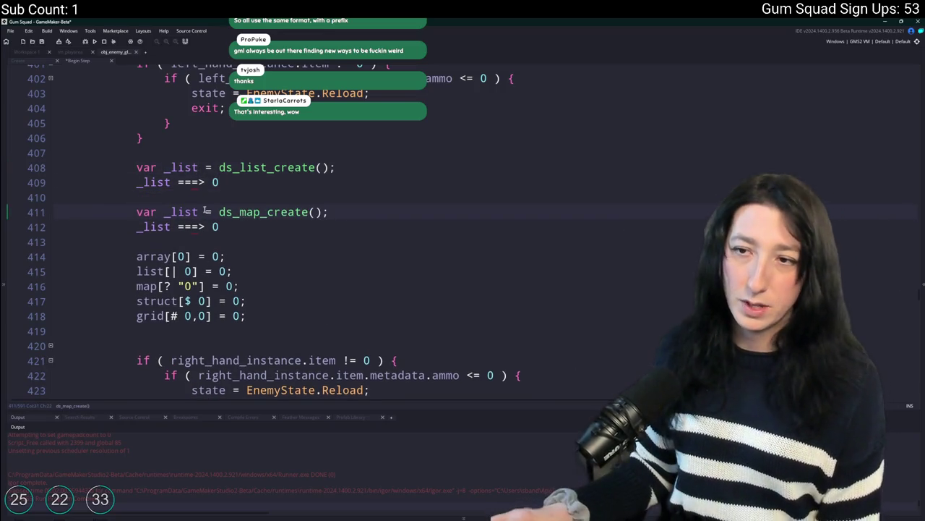
{"action": "left_click", "coordinate": [144, 227]}
{"action": "type", "text": "map"}
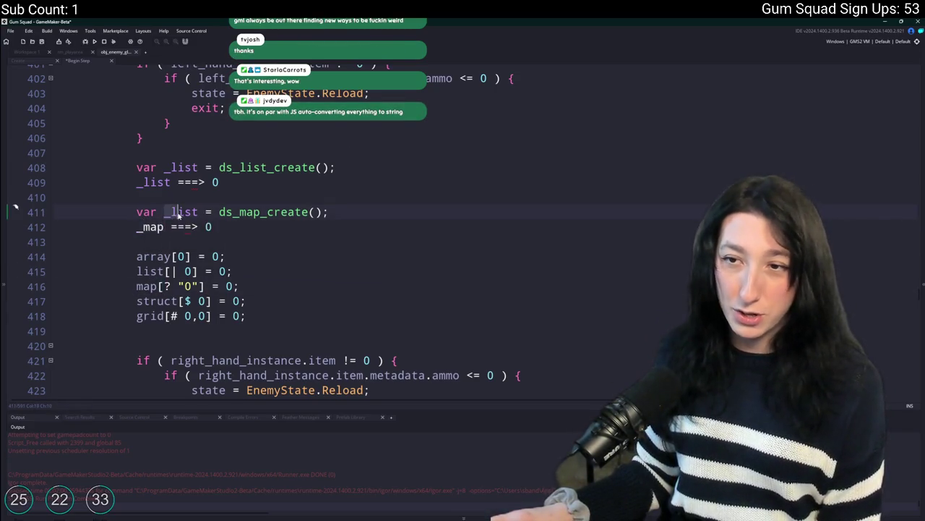
{"action": "left_click_drag", "start_coordinate": [172, 212], "coordinate": [198, 211]}
{"action": "type", "text": "map"}
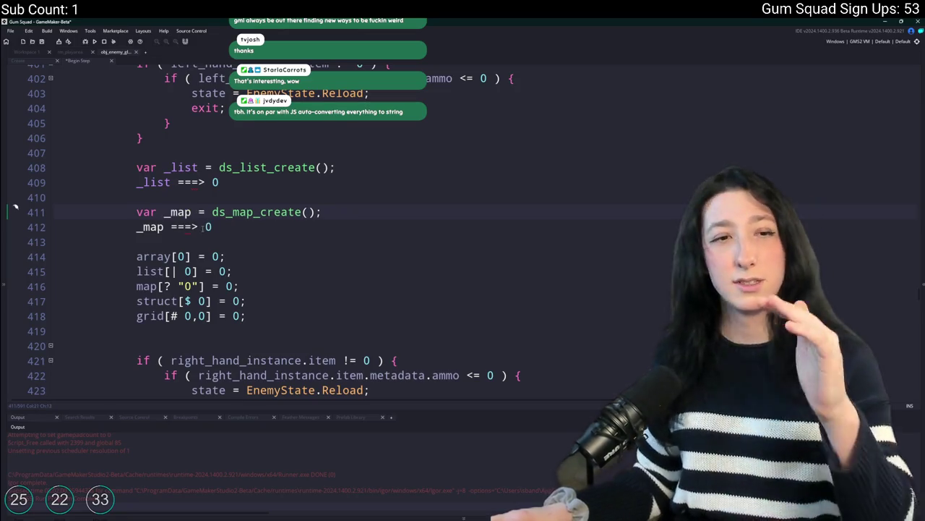
Add a _map accessor line with key 0, trying the ? and then the | accessor
{"action": "left_click", "coordinate": [228, 229]}
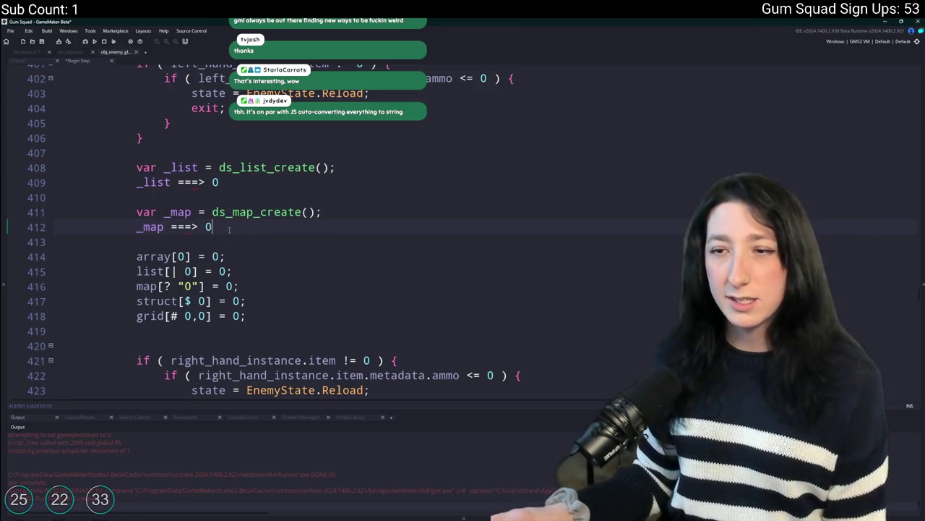
{"action": "key", "text": "Return"}
{"action": "key", "text": "Return"}
{"action": "type", "text": "_map[]"}
{"action": "type", "text": "0"}
{"action": "key", "text": "BackSpace"}
{"action": "type", "text": "\"0\"]"}
{"action": "left_click", "coordinate": [165, 255]}
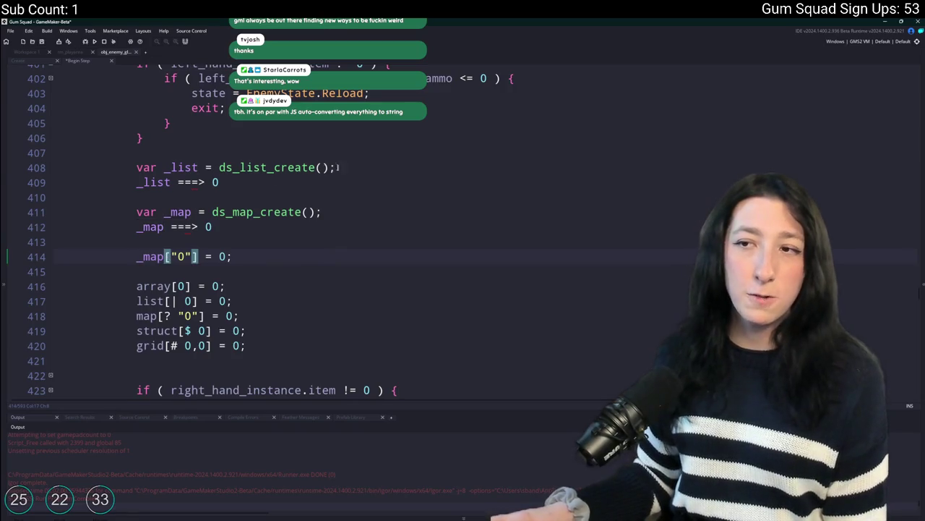
{"action": "left_click", "coordinate": [171, 256]}
{"action": "type", "text": "?"}
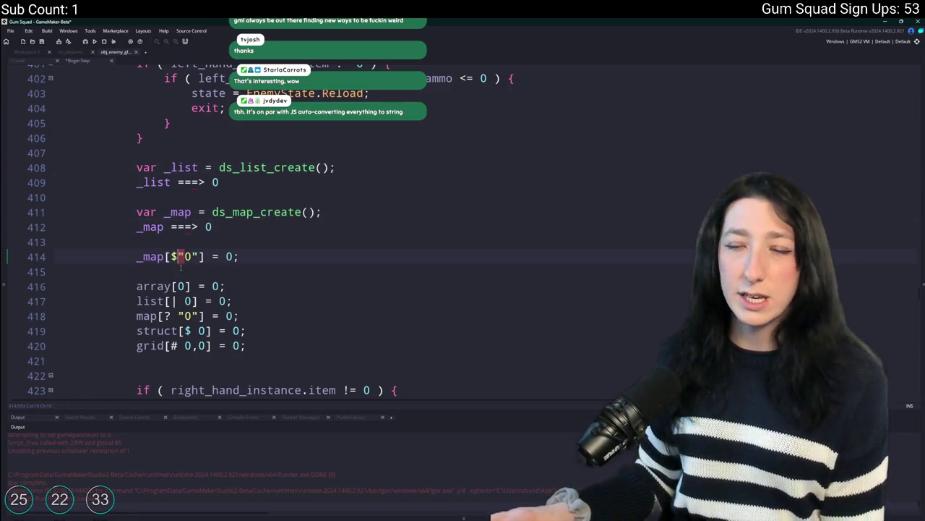
{"action": "key", "text": "Left"}
{"action": "key", "text": "BackSpace"}
{"action": "type", "text": "|"}
{"action": "double_click", "coordinate": [192, 256]}
{"action": "type", "text": "0"}
{"action": "left_click", "coordinate": [250, 261]}
Delete scratch lines 407–420 along with the leftover empty line
{"action": "mouse_move", "coordinate": [247, 347]}
{"action": "left_mouse_down"}
{"action": "mouse_move", "coordinate": [56, 182]}
{"action": "mouse_move", "coordinate": [47, 154]}
{"action": "mouse_move", "coordinate": [144, 138]}
{"action": "left_mouse_up"}
{"action": "key", "text": "BackSpace"}
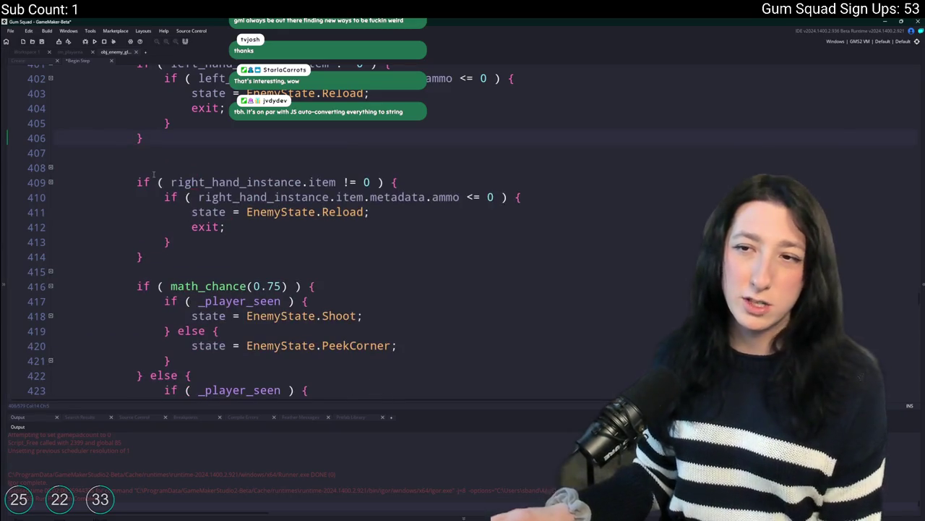
{"action": "key", "text": "Delete"}
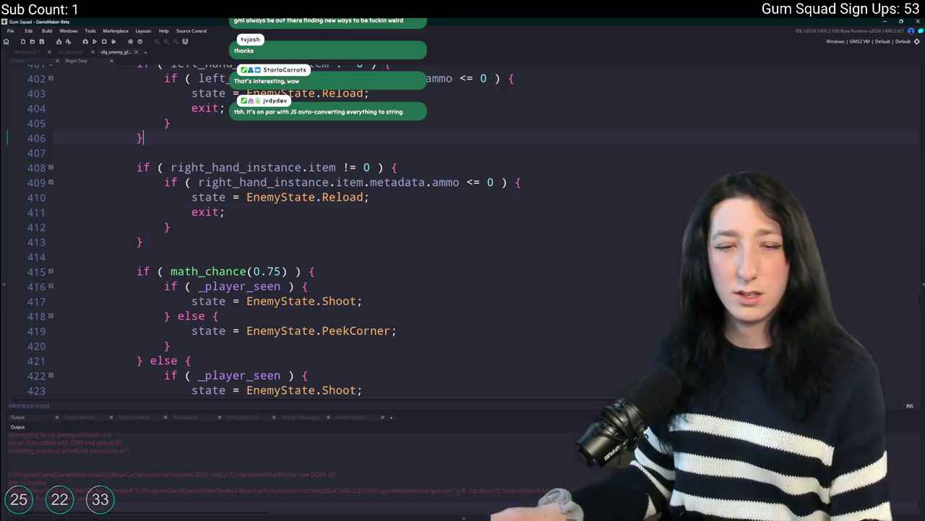
{"action": "scroll", "coordinate": [213, 232], "scroll_direction": "up", "scroll_amount": 3}
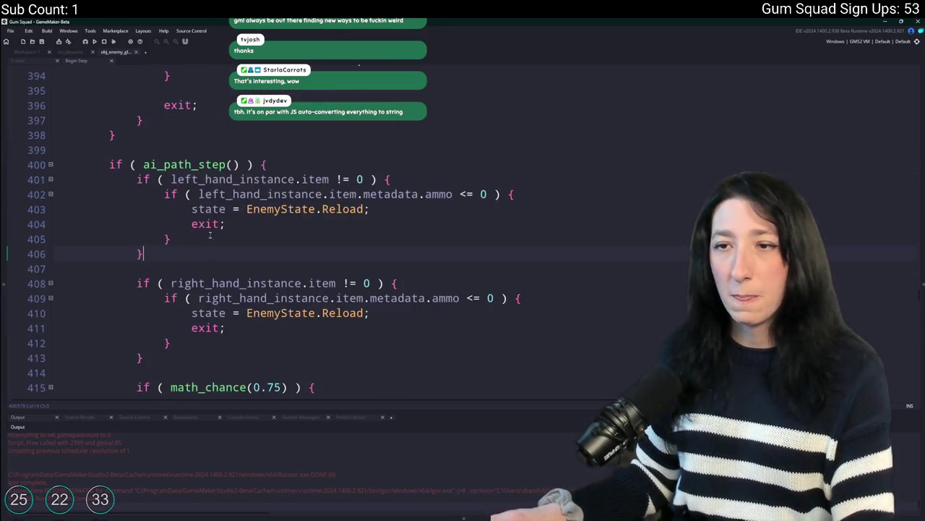
{"action": "key", "text": "Return"}
{"action": "key", "text": "Return"}
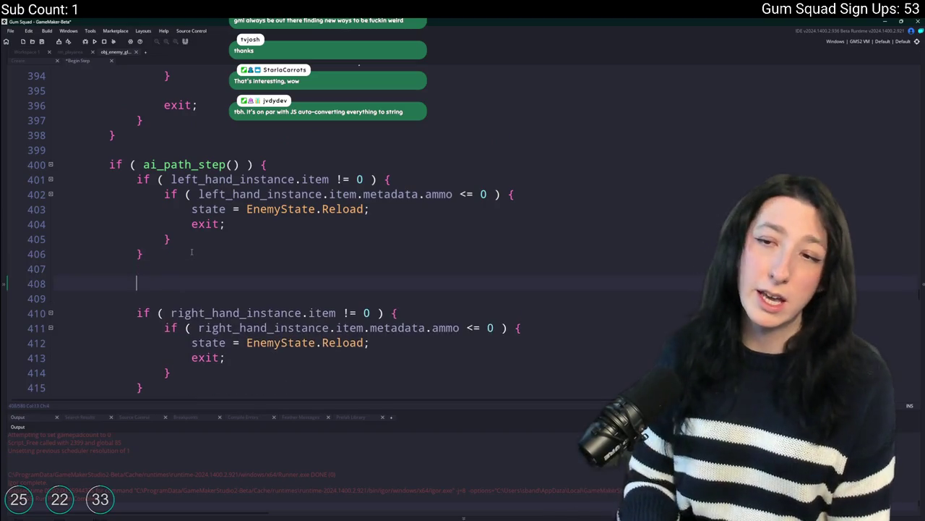
Finish typing the scratch lines struct = {};, array = [];, surface_create(), buffer_create() and vertex_create_buffer()
{"action": "type", "text": "struct = {};"}
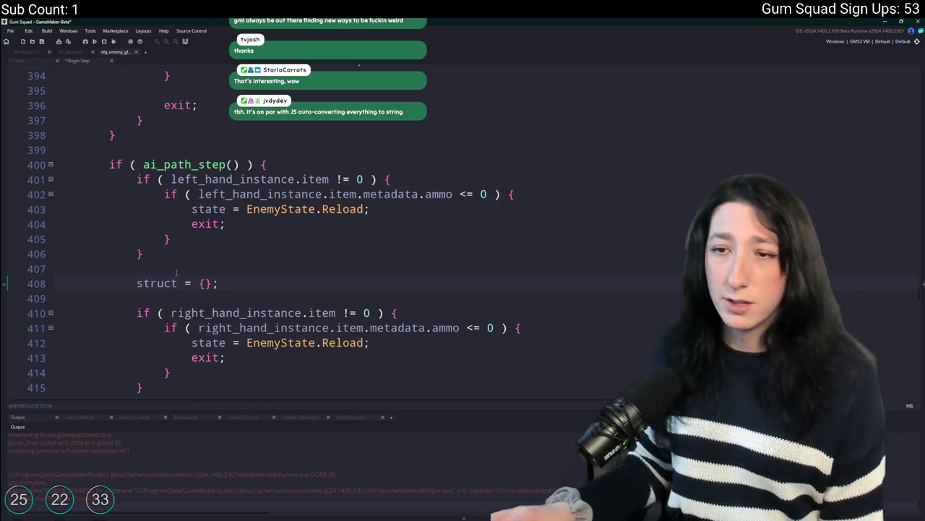
{"action": "key", "text": "Return"}
{"action": "type", "text": "a"}
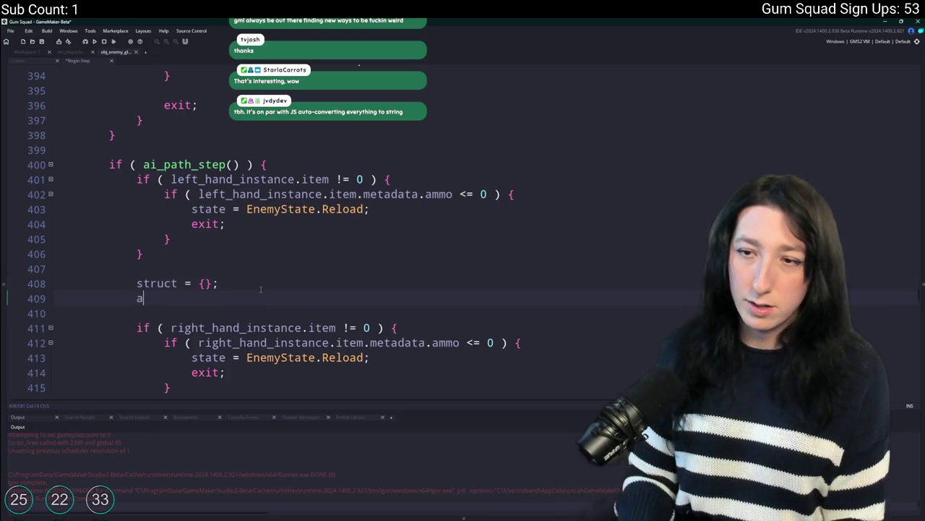
{"action": "type", "text": "rray = [];"}
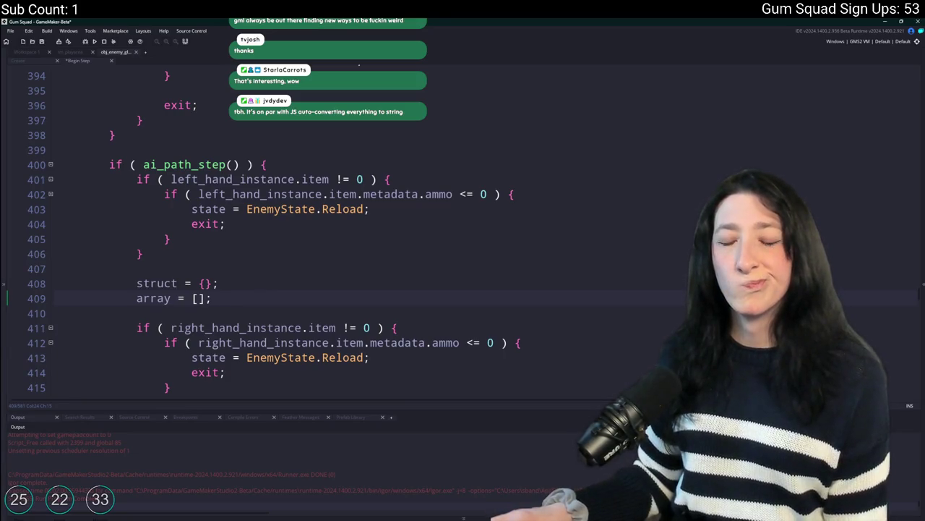
{"action": "key", "text": "Return"}
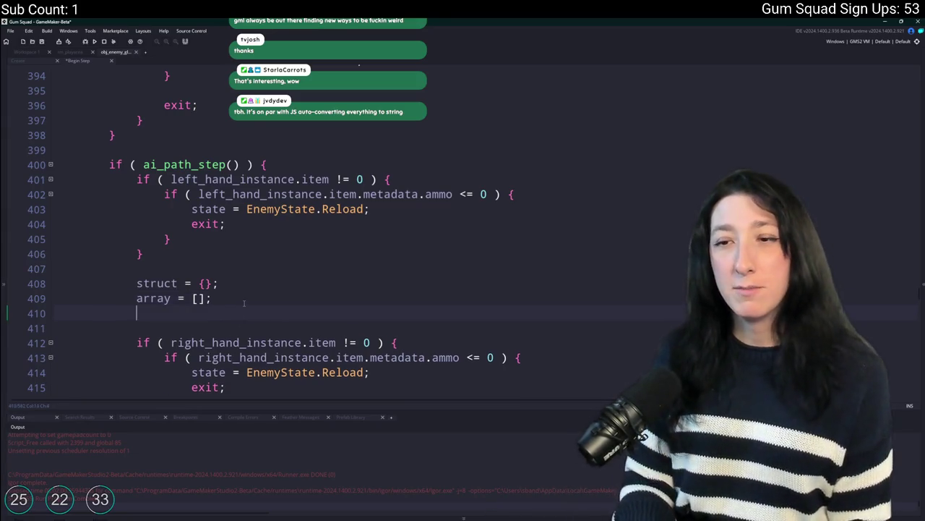
{"action": "type", "text": "surface_create()"}
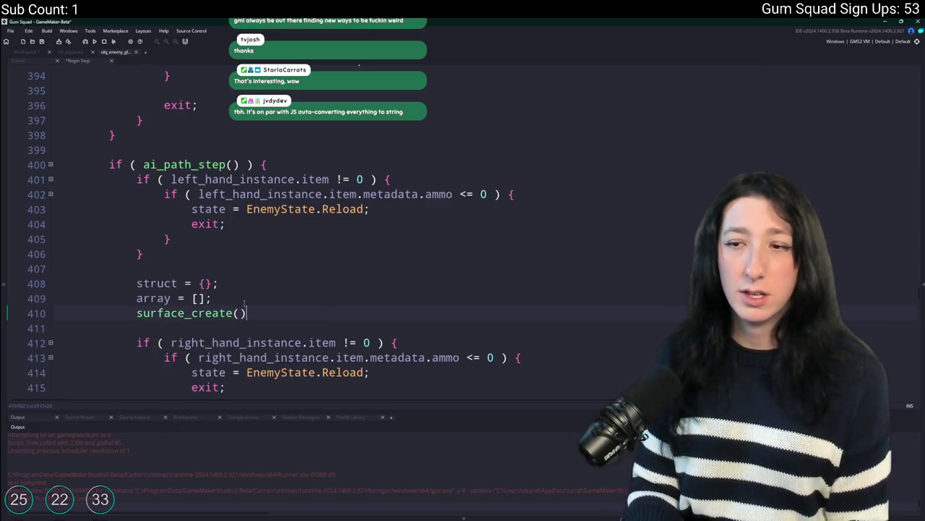
{"action": "key", "text": "Return"}
{"action": "type", "text": "buffer_create()"}
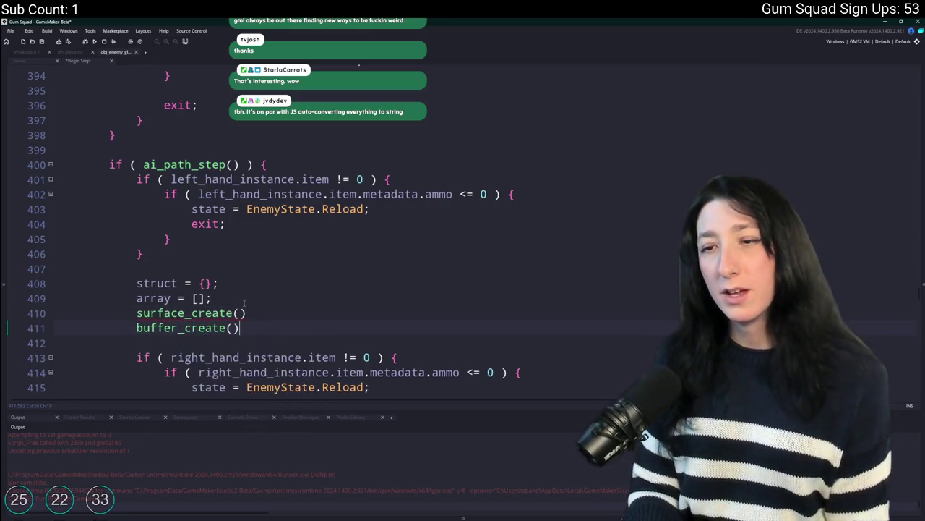
{"action": "key", "text": "Return"}
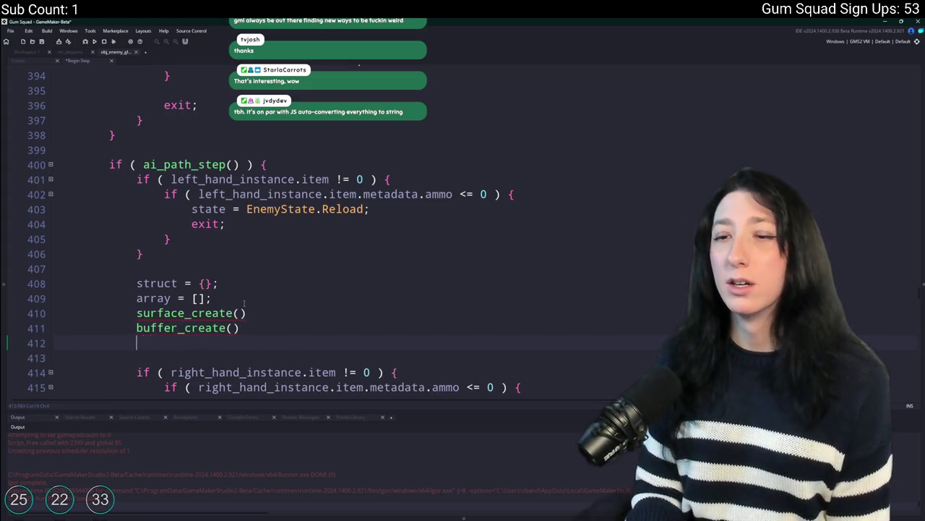
{"action": "type", "text": "vertex_bu"}
{"action": "key", "text": "BackSpace"}
{"action": "key", "text": "BackSpace"}
{"action": "type", "text": "create"}
{"action": "key", "text": "Return"}
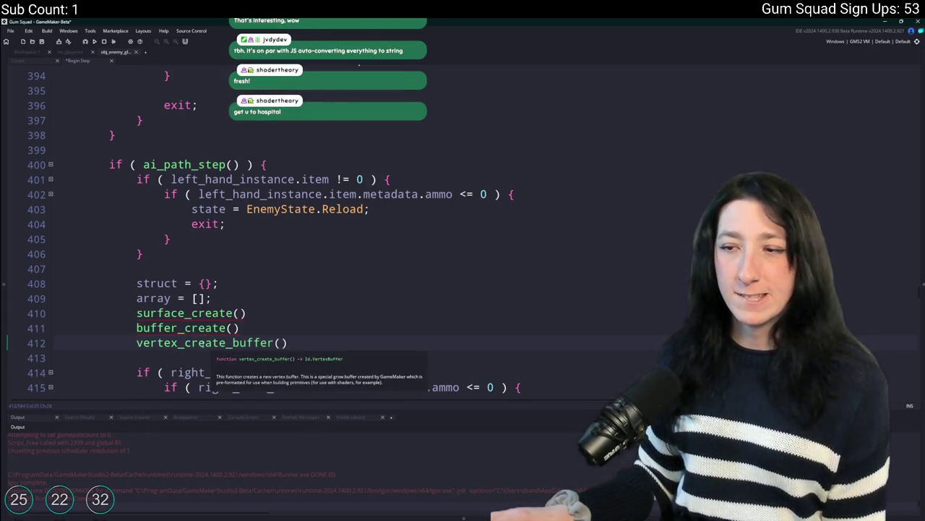
Select the scratch lines from struct = {}; through vertex_create_buffer() and delete them
{"action": "left_click", "coordinate": [325, 337]}
{"action": "mouse_move", "coordinate": [314, 343]}
{"action": "left_mouse_down"}
{"action": "mouse_move", "coordinate": [108, 313]}
{"action": "mouse_move", "coordinate": [137, 313]}
{"action": "left_mouse_up"}
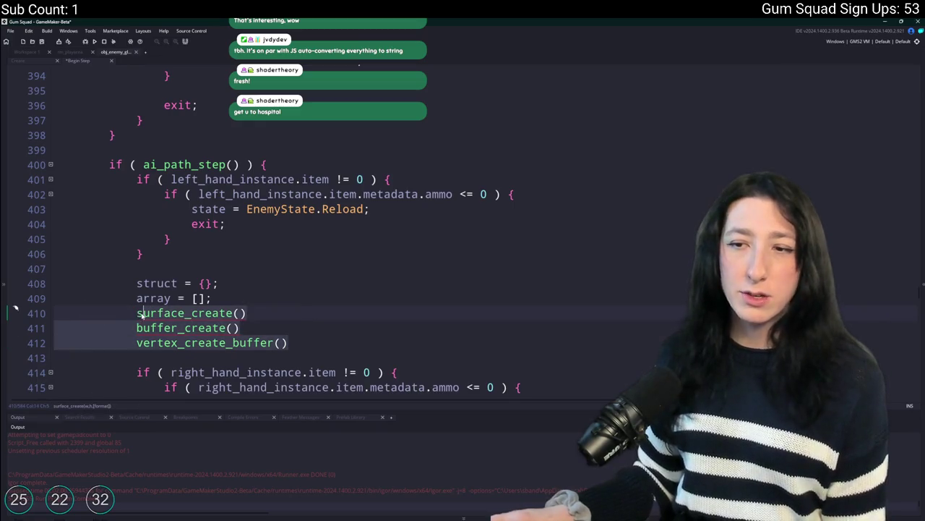
{"action": "left_click", "coordinate": [322, 343]}
{"action": "left_click_drag", "start_coordinate": [322, 343], "coordinate": [15, 269]}
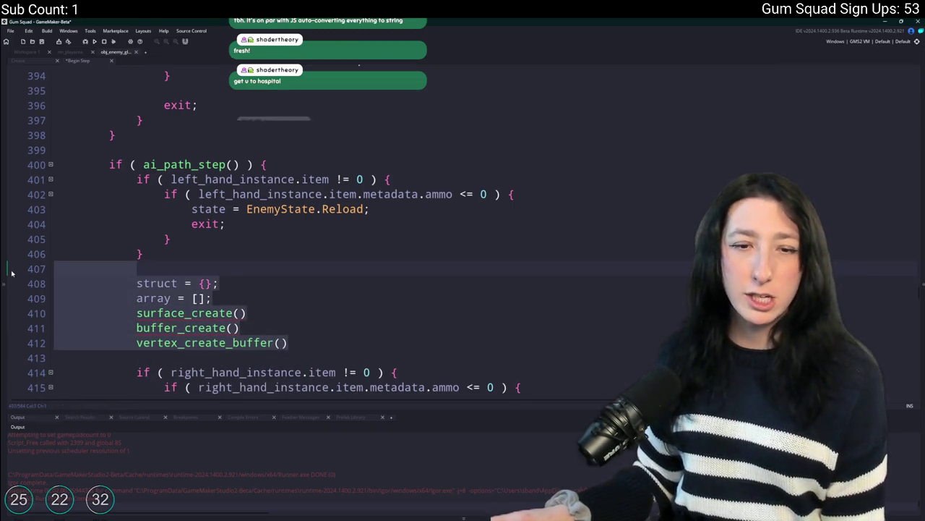
{"action": "key", "text": "BackSpace"}
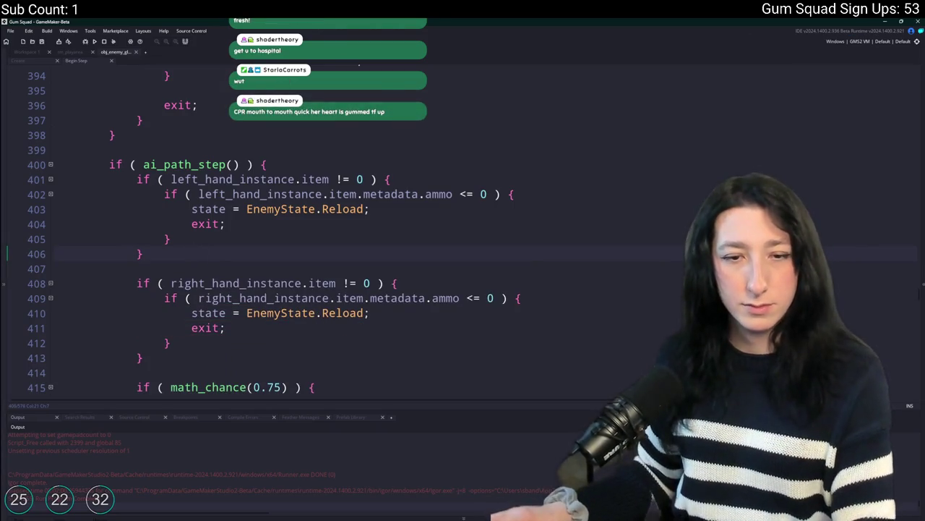
Scroll back up through the obj_enemy step code, then close its code editor
{"action": "scroll", "coordinate": [141, 246], "scroll_direction": "up", "scroll_amount": 2}
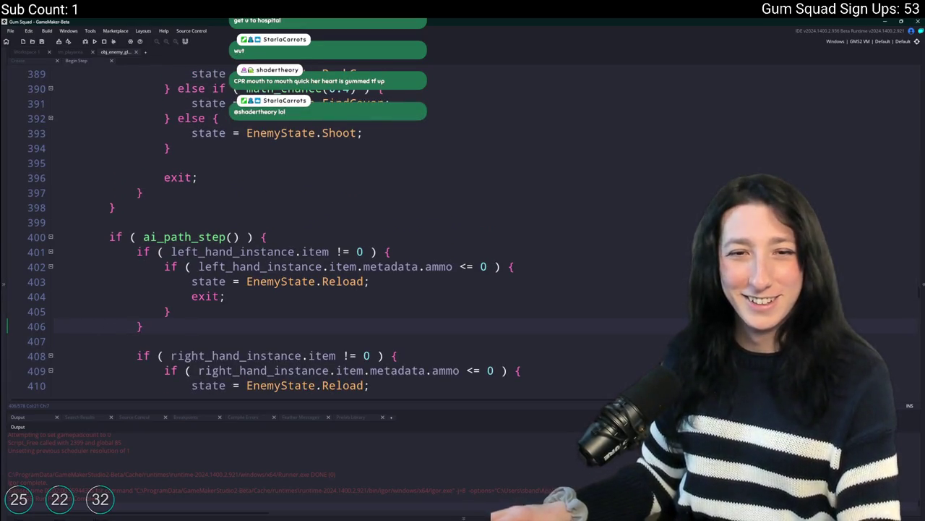
{"action": "scroll", "coordinate": [300, 187], "scroll_direction": "up", "scroll_amount": 2}
{"action": "left_click", "coordinate": [143, 251]}
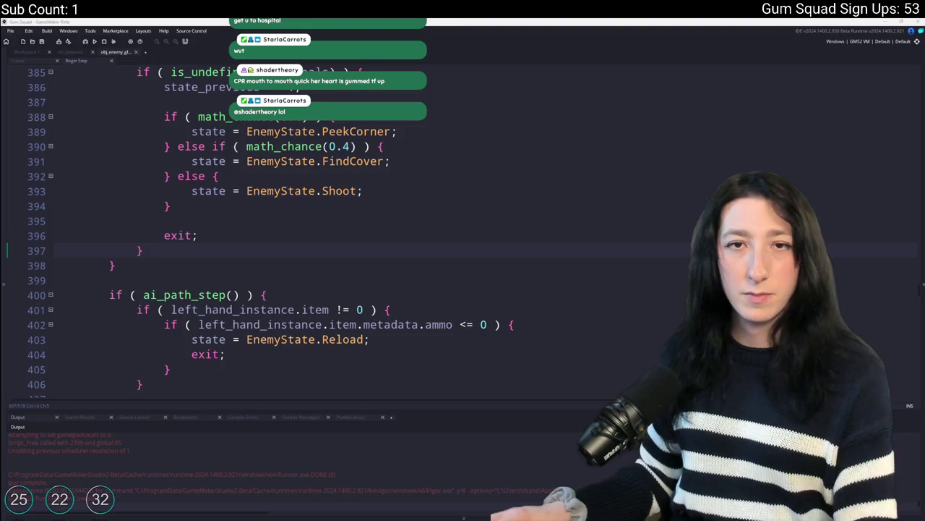
{"action": "left_click", "coordinate": [220, 176]}
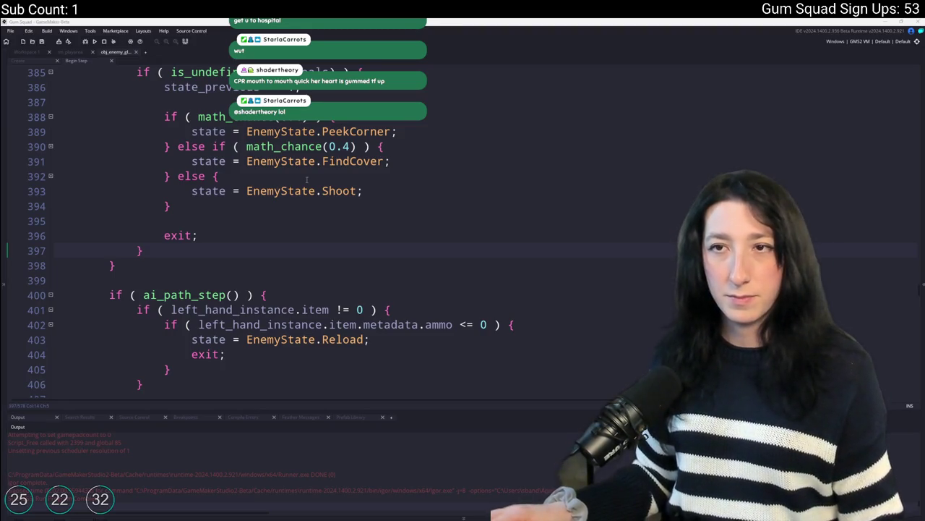
{"action": "scroll", "coordinate": [201, 106], "scroll_direction": "up", "scroll_amount": 1}
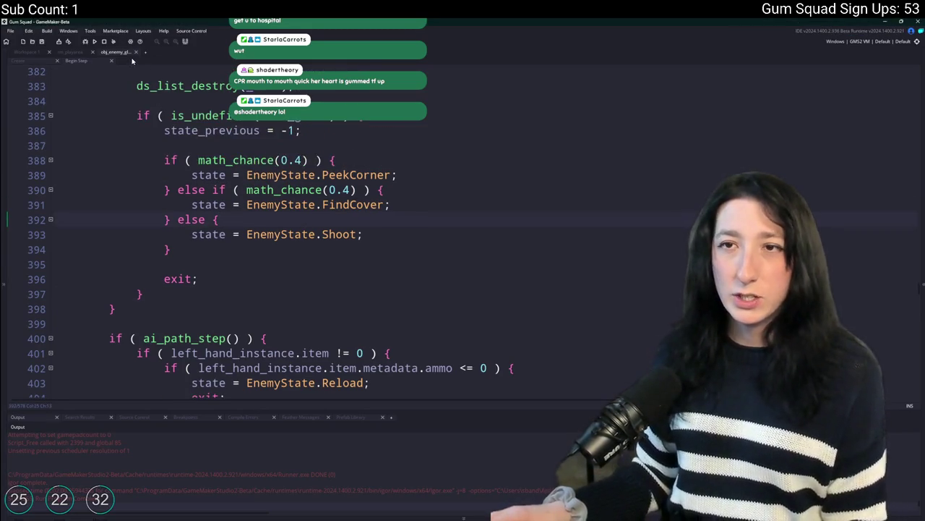
{"action": "left_click", "coordinate": [134, 53]}
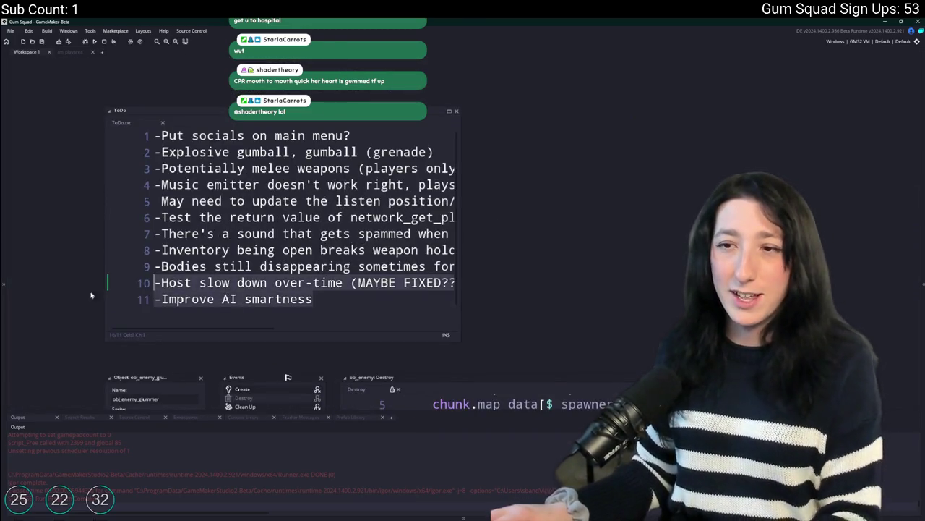
Remove the 'Improve AI smartness' line from ToDo.txt, save it, and run the game with F5
{"action": "left_click", "coordinate": [108, 295]}
{"action": "key", "text": "BackSpace"}
{"action": "key", "text": "BackSpace"}
{"action": "left_click", "coordinate": [276, 282]}
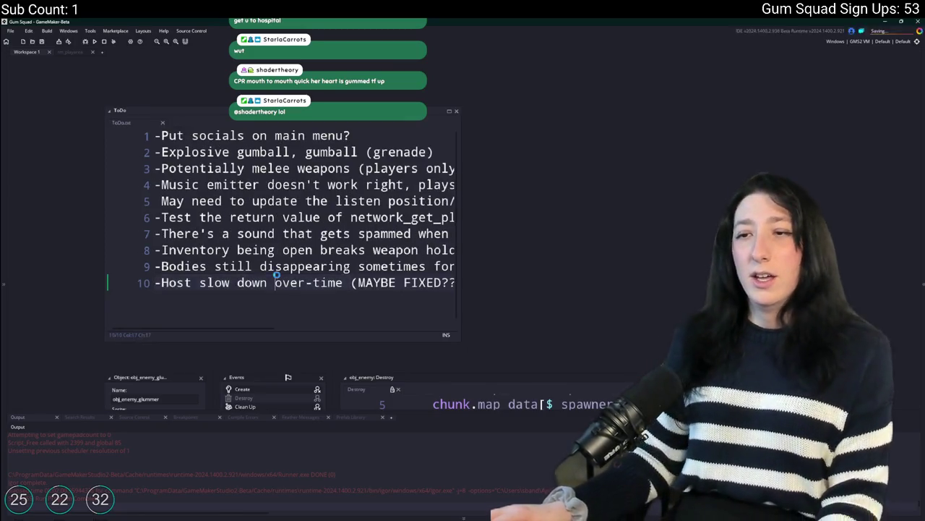
{"action": "key", "text": "ctrl+s"}
{"action": "key", "text": "ctrl+Home"}
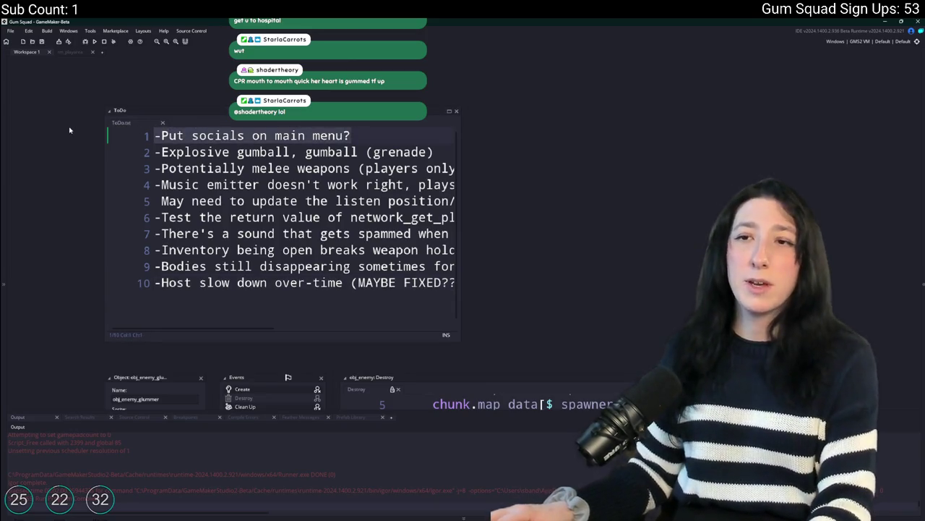
{"action": "key", "text": "F5"}
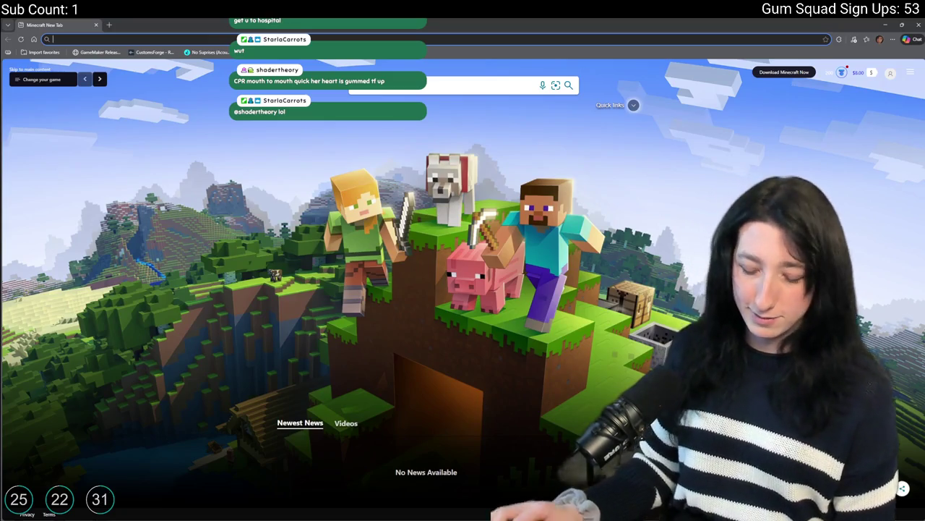
Search Edge for 'can steam games have social media links on the main menu'
{"action": "type", "text": "d"}
{"action": "key", "text": "BackSpace"}
{"action": "key", "text": "BackSpace"}
{"action": "type", "text": "can steam gga"}
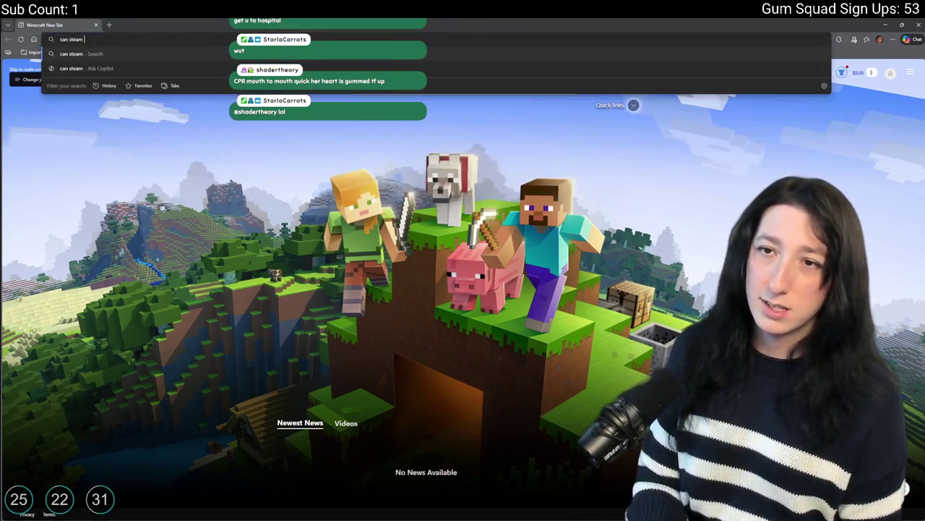
{"action": "key", "text": "BackSpace"}
{"action": "key", "text": "BackSpace"}
{"action": "type", "text": "ames hav"}
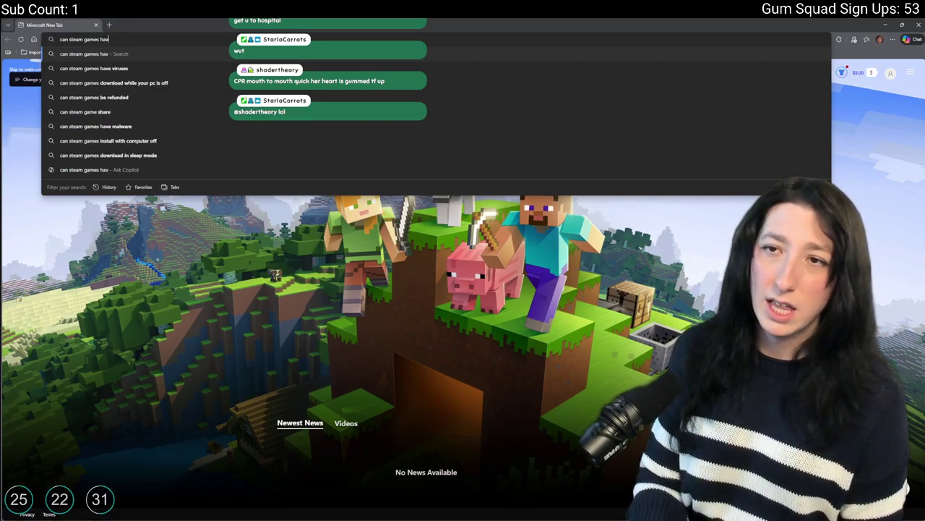
{"action": "type", "text": "e social media links"}
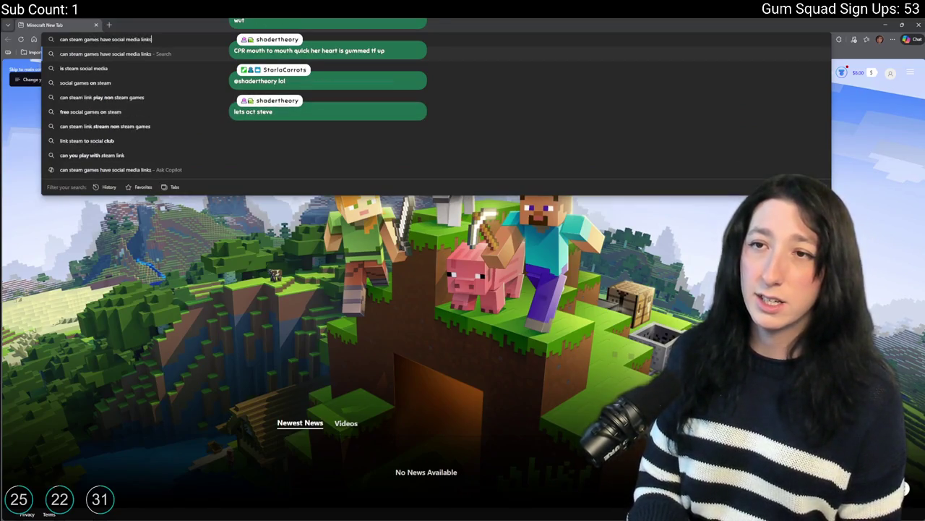
{"action": "type", "text": " on the main menu"}
{"action": "key", "text": "Return"}
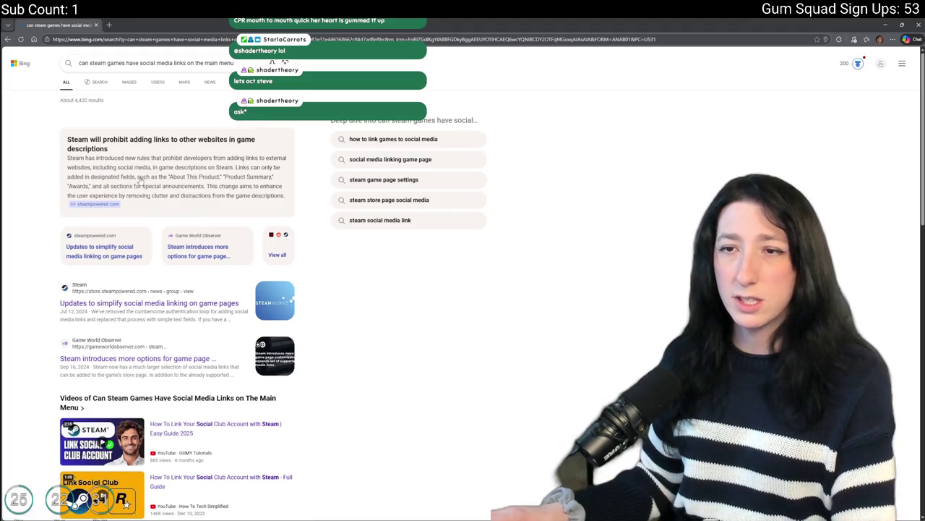
Expand the Bing answer summary, read through the results, and minimize the browser
{"action": "left_click", "coordinate": [125, 202]}
{"action": "scroll", "coordinate": [116, 310], "scroll_direction": "down", "scroll_amount": 1}
{"action": "scroll", "coordinate": [117, 310], "scroll_direction": "down", "scroll_amount": 1}
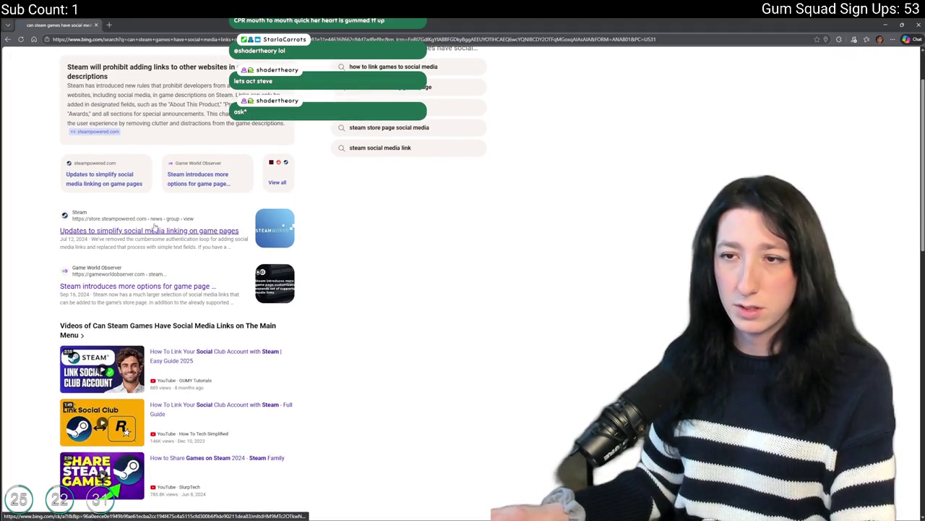
{"action": "scroll", "coordinate": [143, 291], "scroll_direction": "down", "scroll_amount": 3}
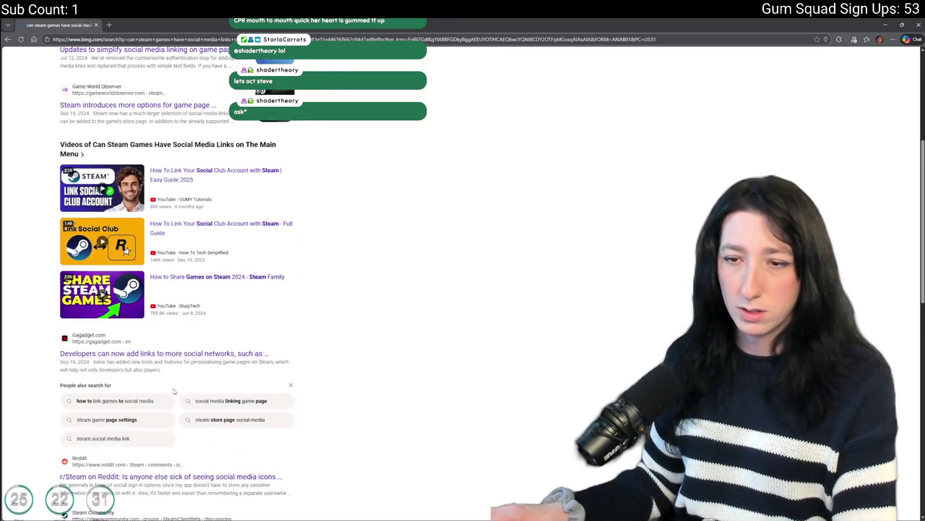
{"action": "scroll", "coordinate": [196, 366], "scroll_direction": "down", "scroll_amount": 2}
{"action": "scroll", "coordinate": [344, 304], "scroll_direction": "down", "scroll_amount": 2}
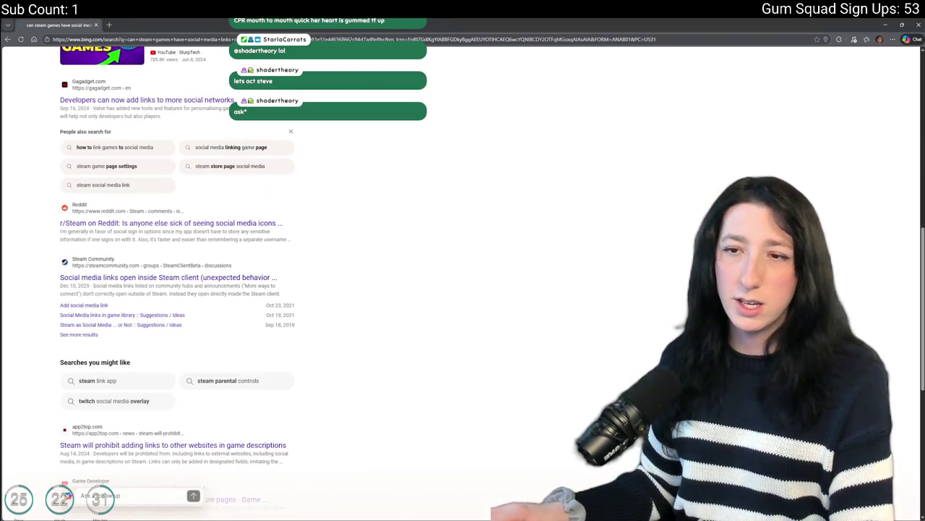
{"action": "left_click", "coordinate": [96, 25]}
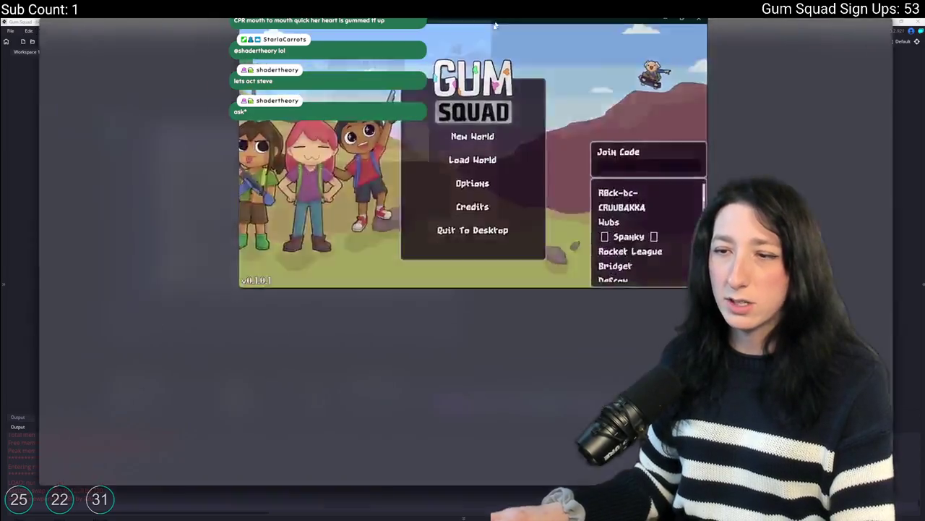
Maximize the game, view the Options and New World screens, then Quit To Desktop
{"action": "double_click", "coordinate": [496, 24]}
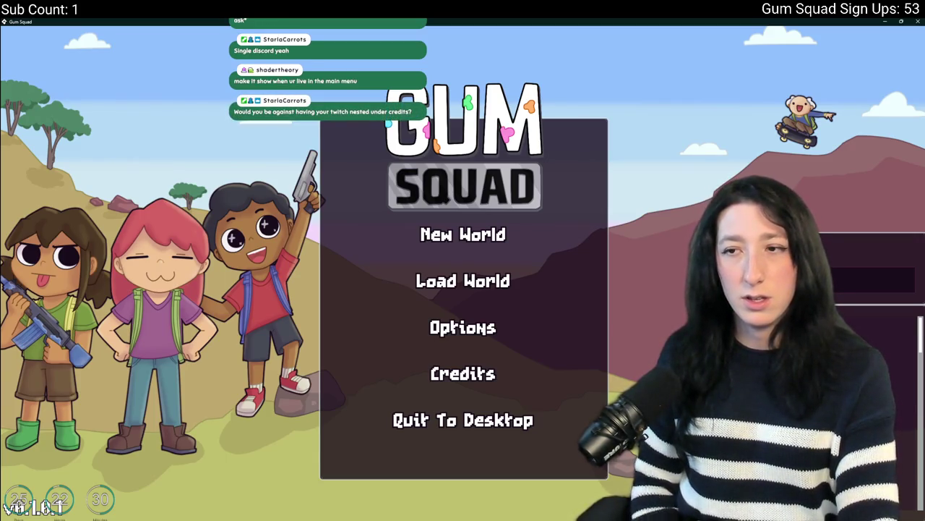
{"action": "left_click", "coordinate": [501, 326]}
{"action": "left_click", "coordinate": [473, 348]}
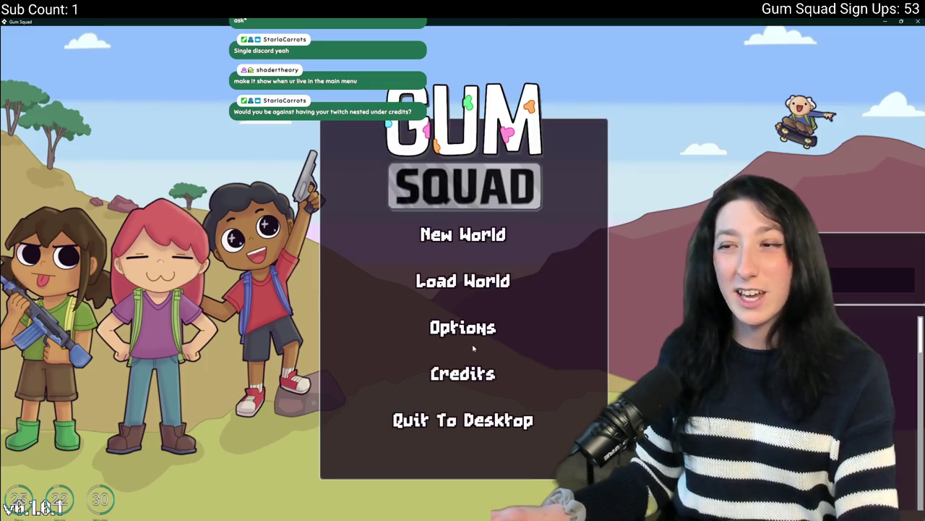
{"action": "left_click", "coordinate": [462, 234]}
{"action": "left_click", "coordinate": [463, 462]}
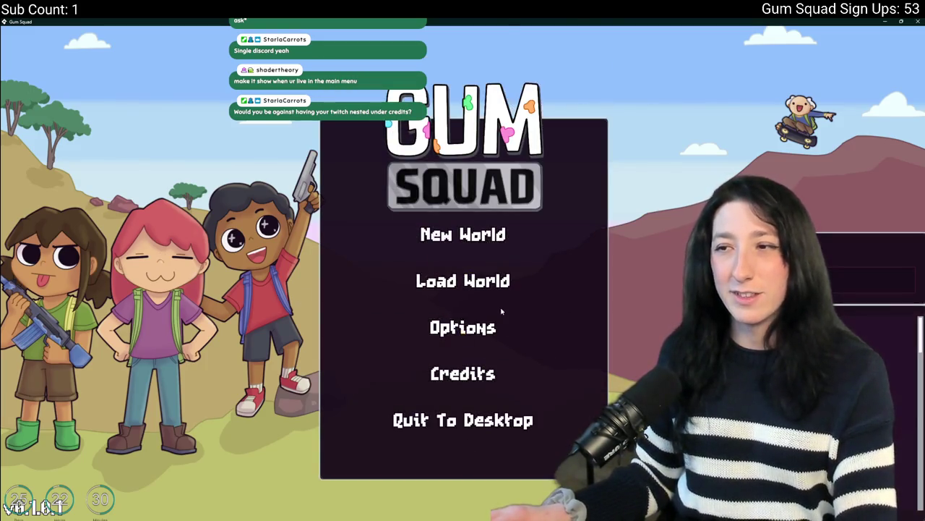
{"action": "left_click", "coordinate": [463, 420]}
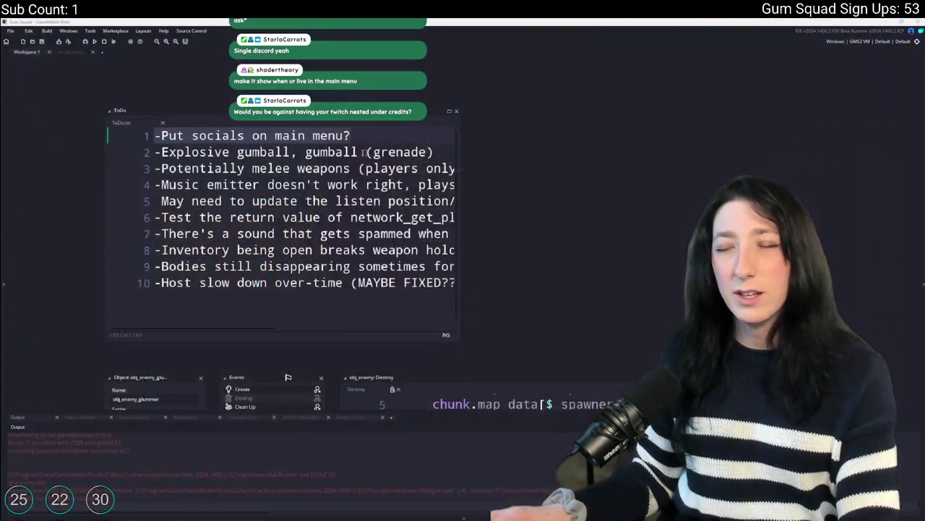
Use the Ctrl+T asset search for 'mainmenu' to open obj_ui_mainmenu
{"action": "left_click", "coordinate": [260, 136]}
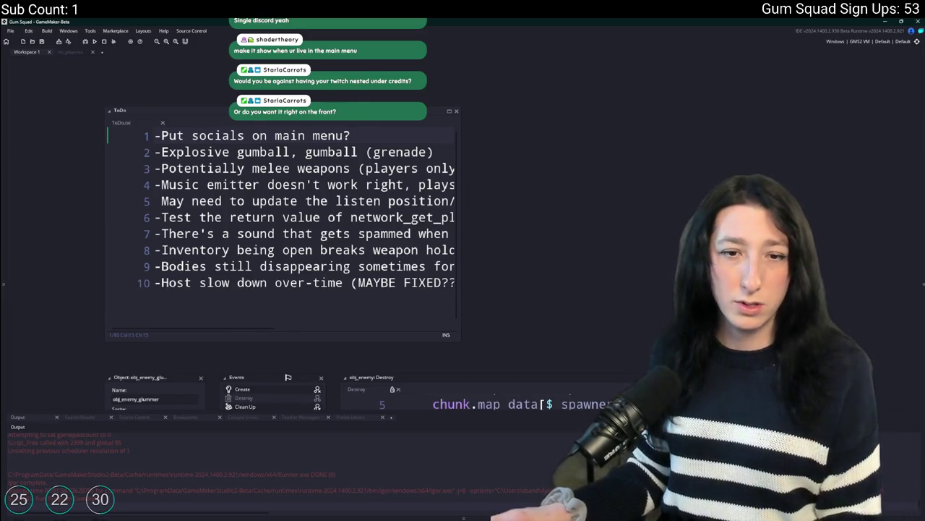
{"action": "key", "text": "ctrl+t"}
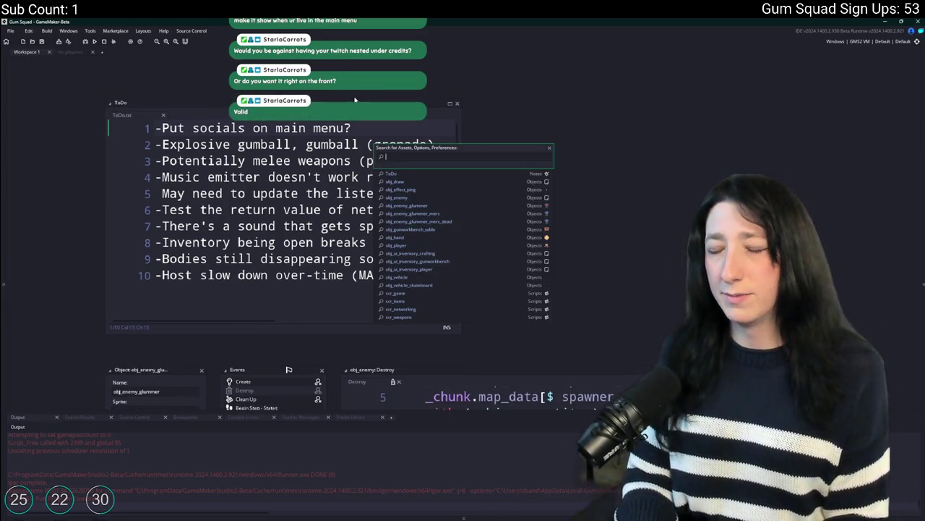
{"action": "type", "text": "menumain"}
{"action": "key", "text": "BackSpace"}
{"action": "key", "text": "BackSpace"}
{"action": "key", "text": "BackSpace"}
{"action": "type", "text": "ainmenu"}
{"action": "key", "text": "Return"}
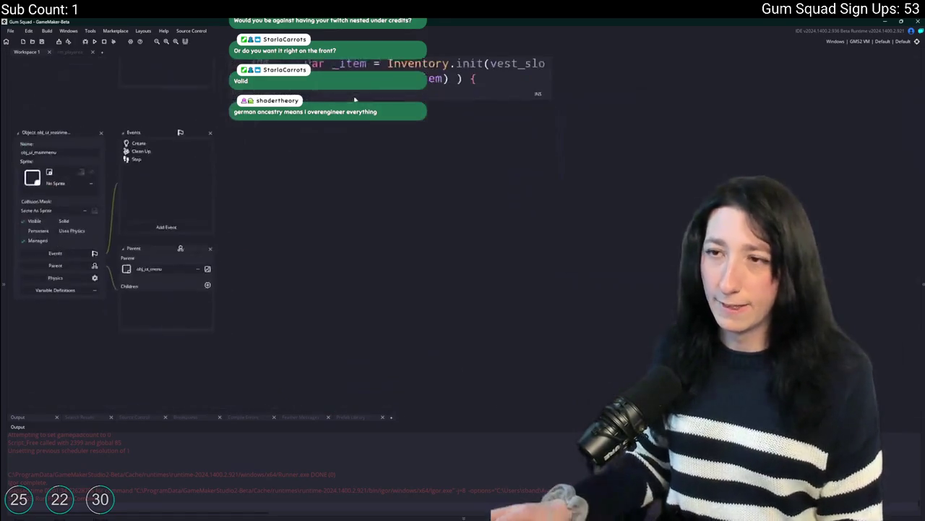